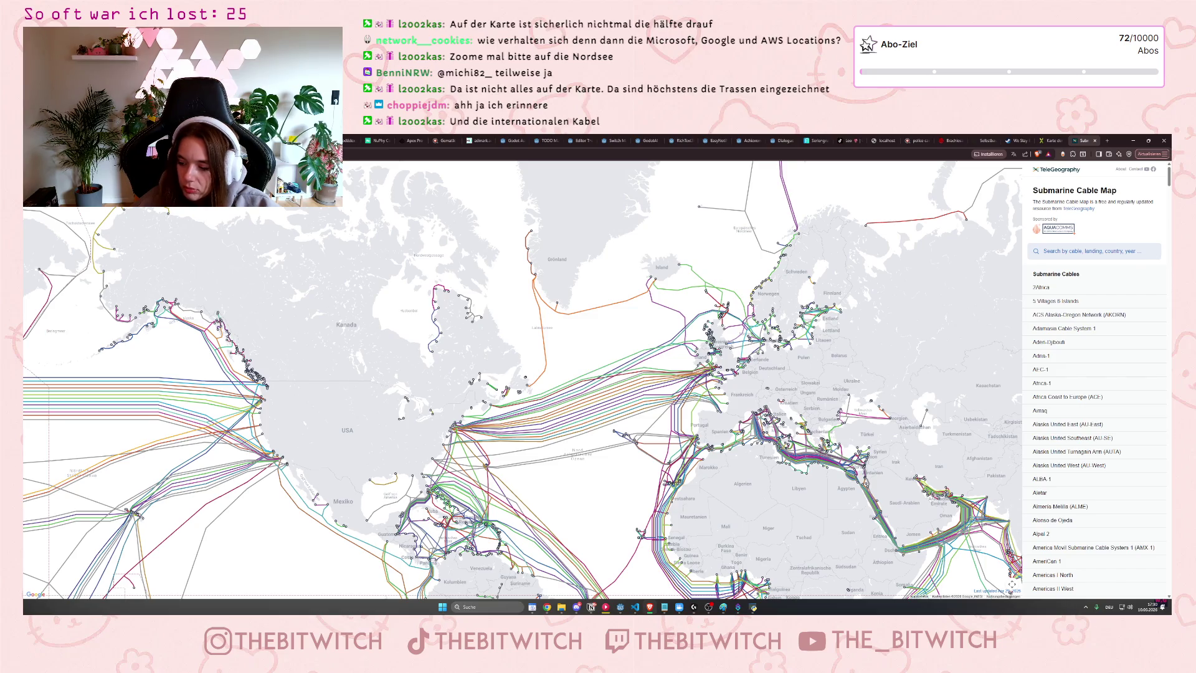
Zoom into the Atlantic and open the Yellow cable's details
scroll(509, 409, "up", 5)
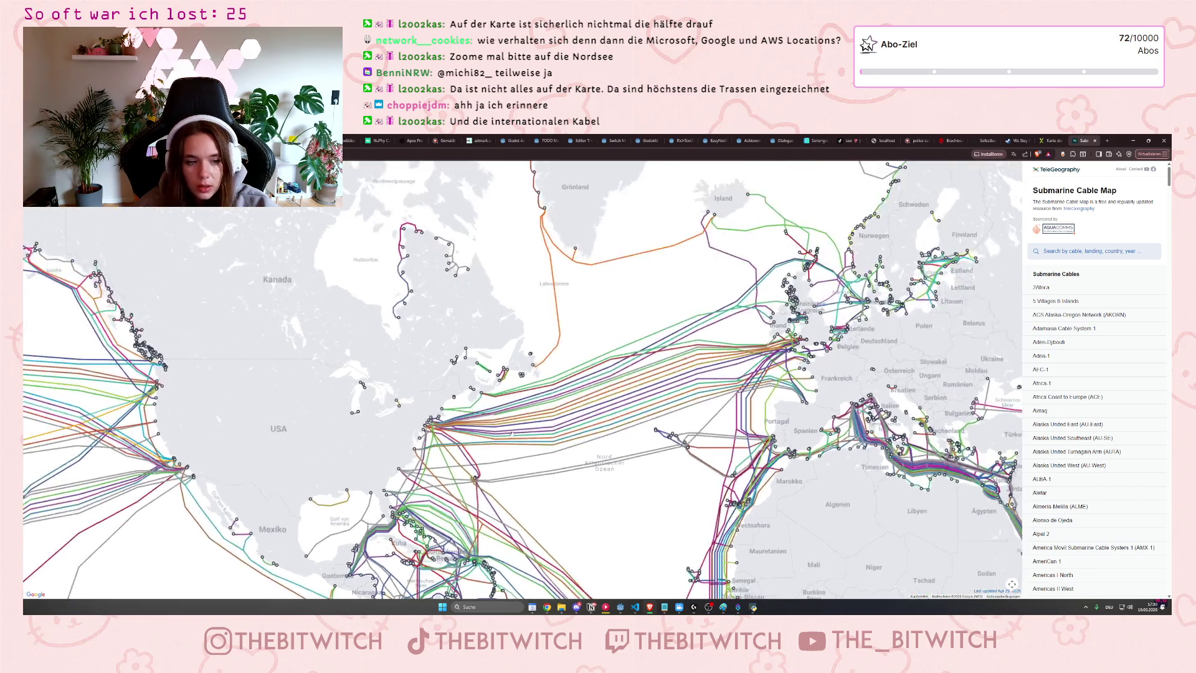
scroll(499, 408, "up", 2)
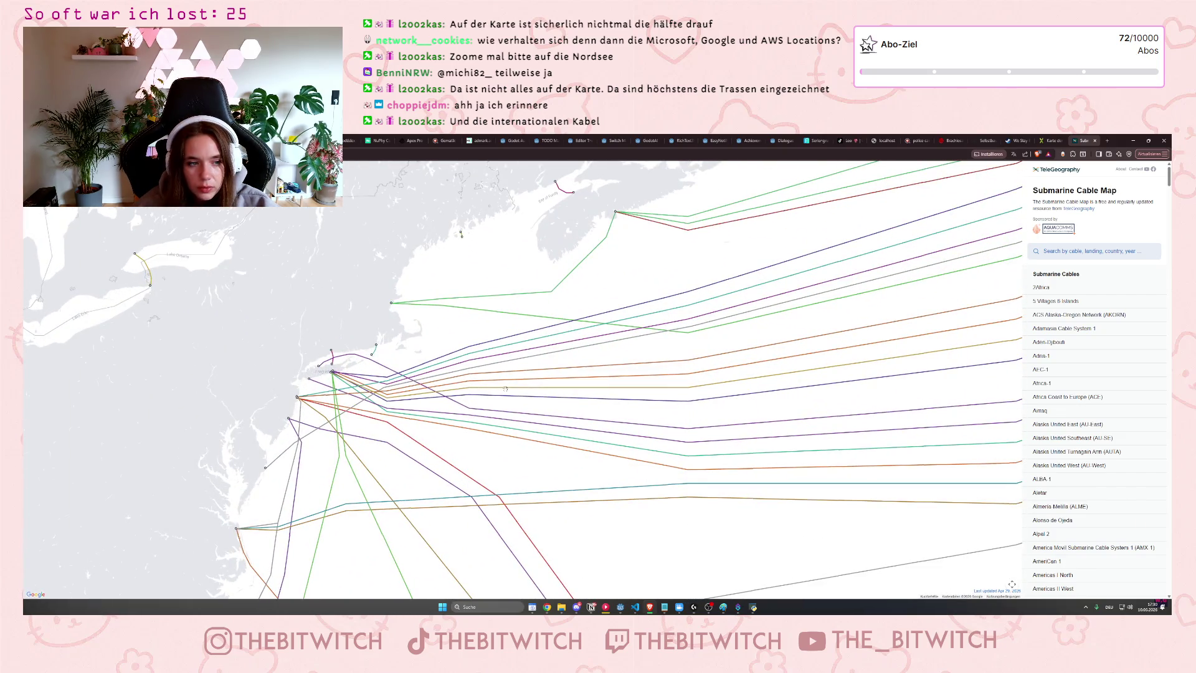
left_click(505, 389)
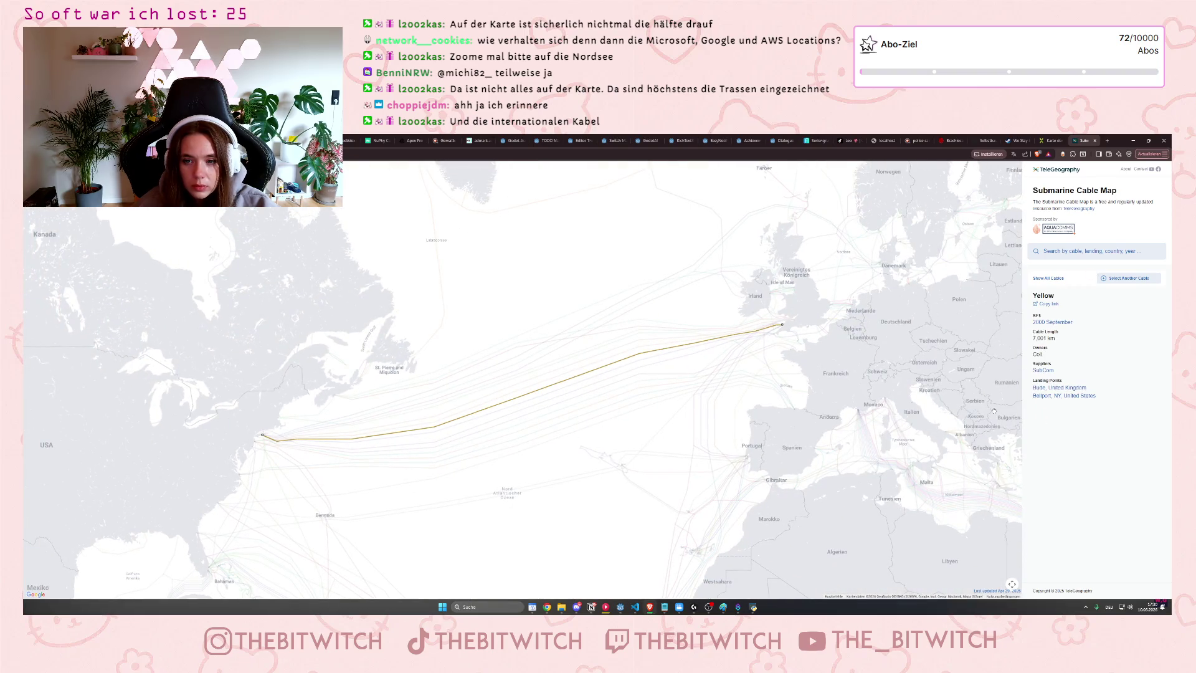
Deselect the Yellow cable, zoom around all the cables, and minimize the map window
scroll(323, 265, "down", 5)
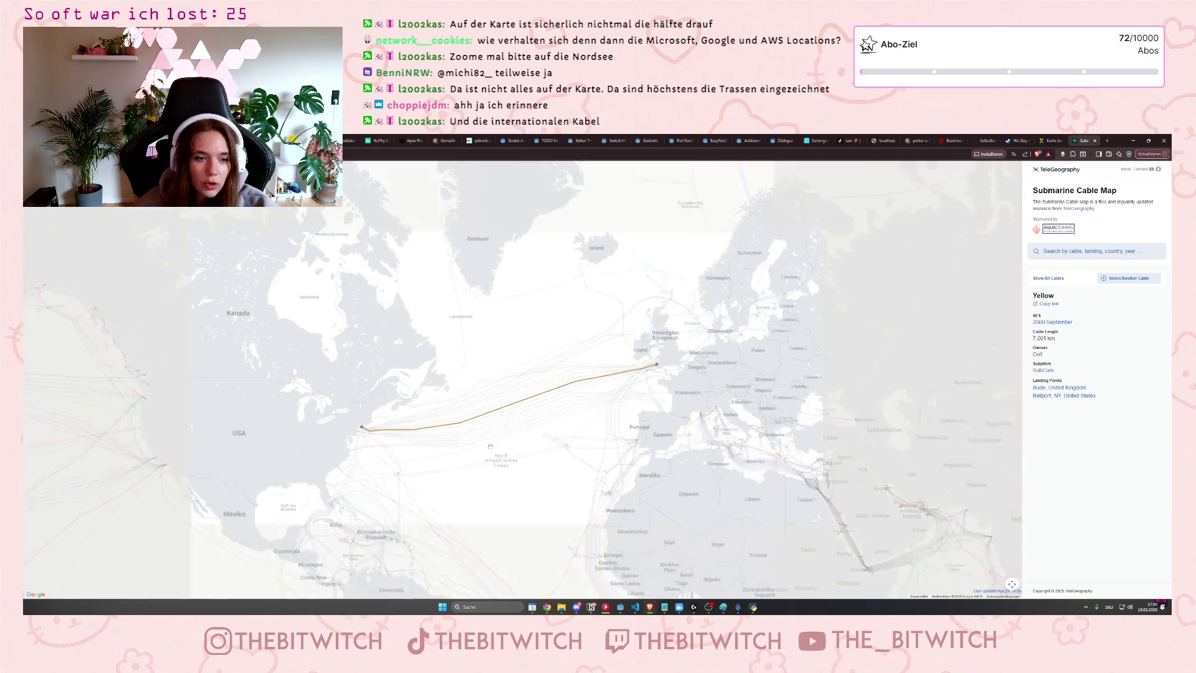
left_click(509, 369)
scroll(510, 369, "down", 3)
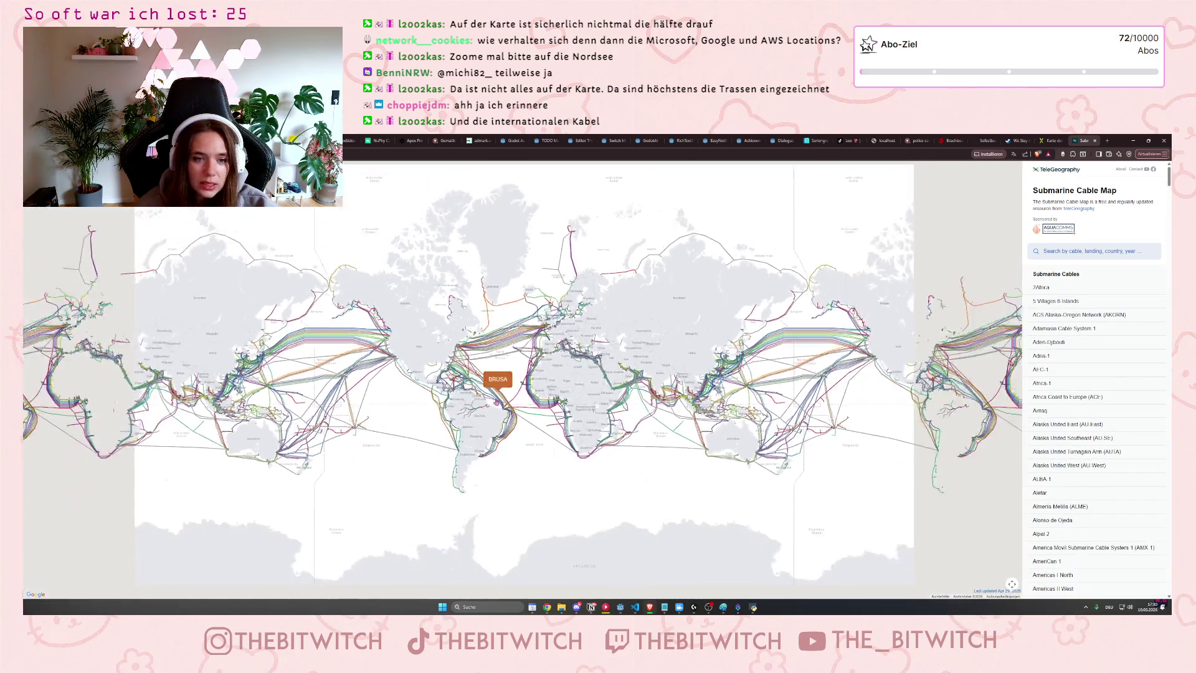
scroll(454, 355, "up", 3)
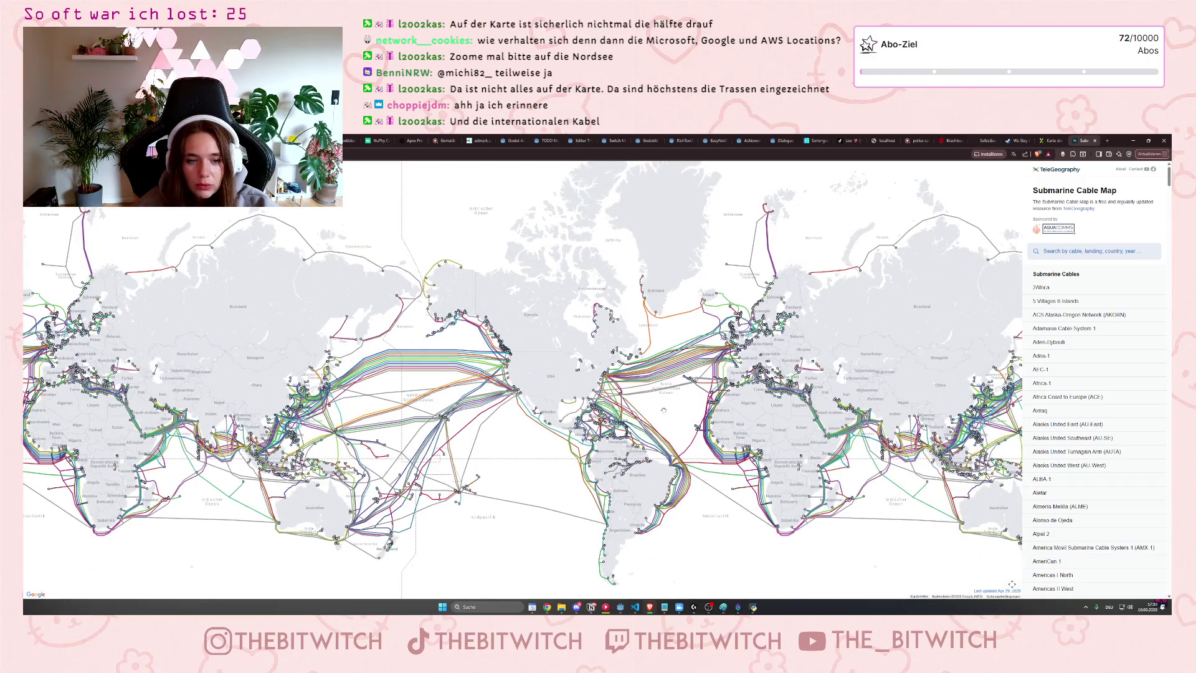
scroll(663, 410, "up", 2)
scroll(374, 407, "up", 2)
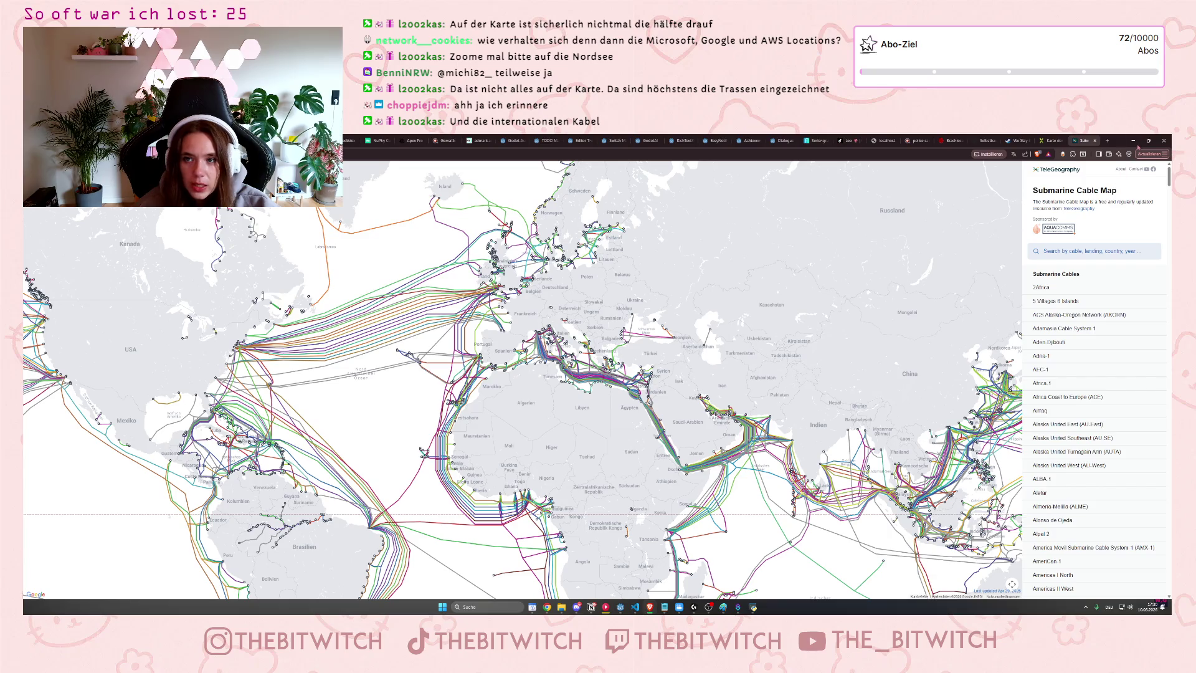
left_click(1134, 142)
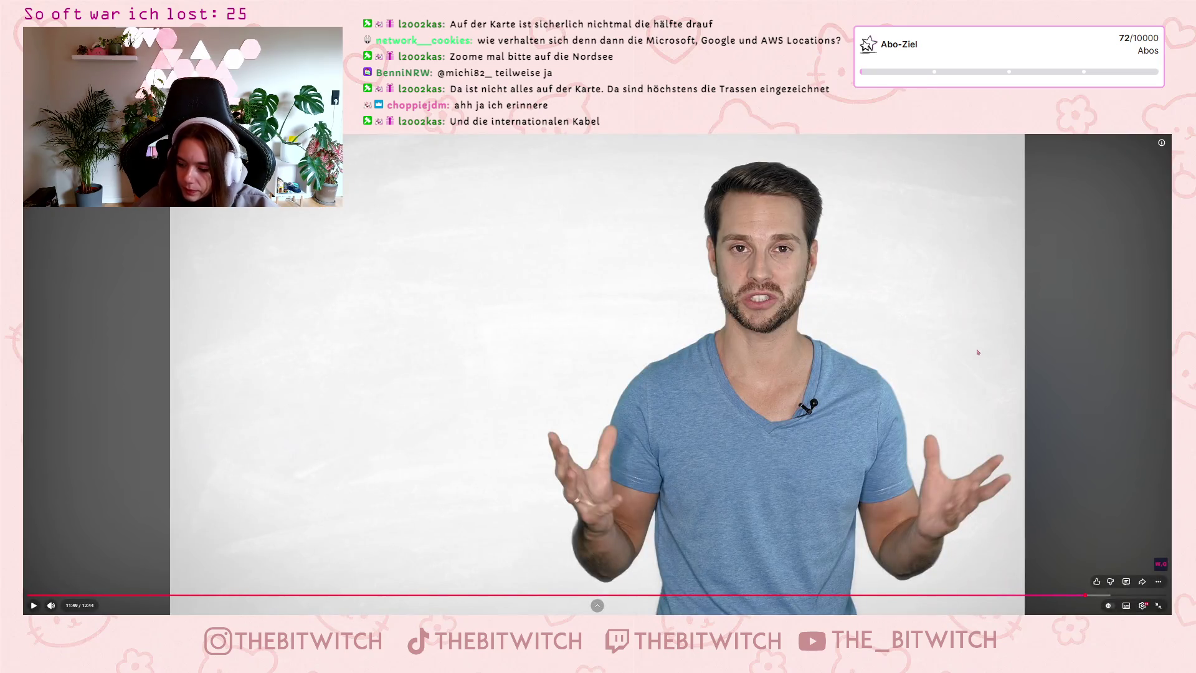
Play the explainer video, pause it around 12:20, and exit fullscreen
left_click(975, 341)
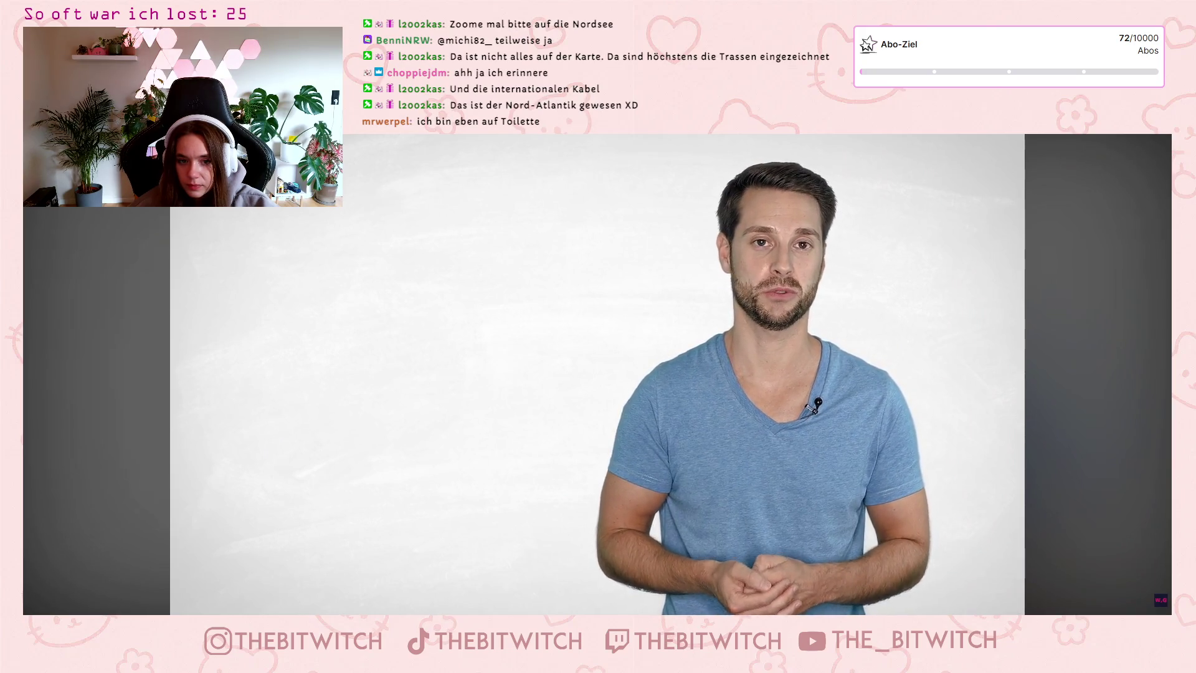
mouse_move(976, 443)
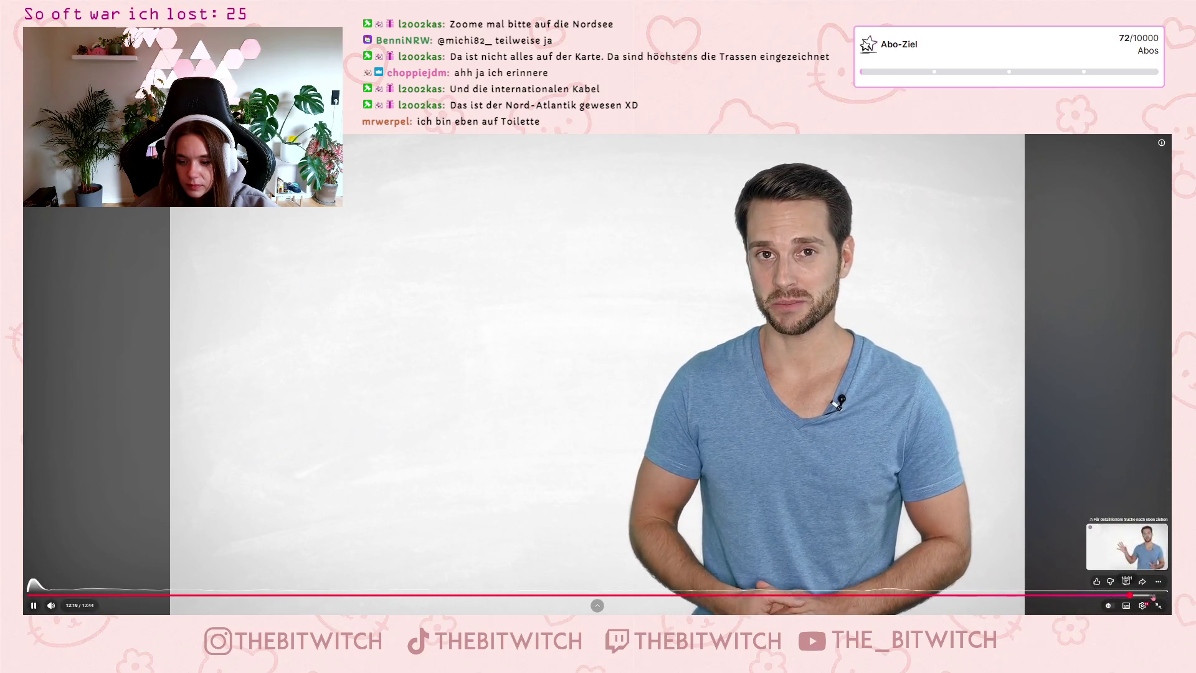
left_click(1105, 363)
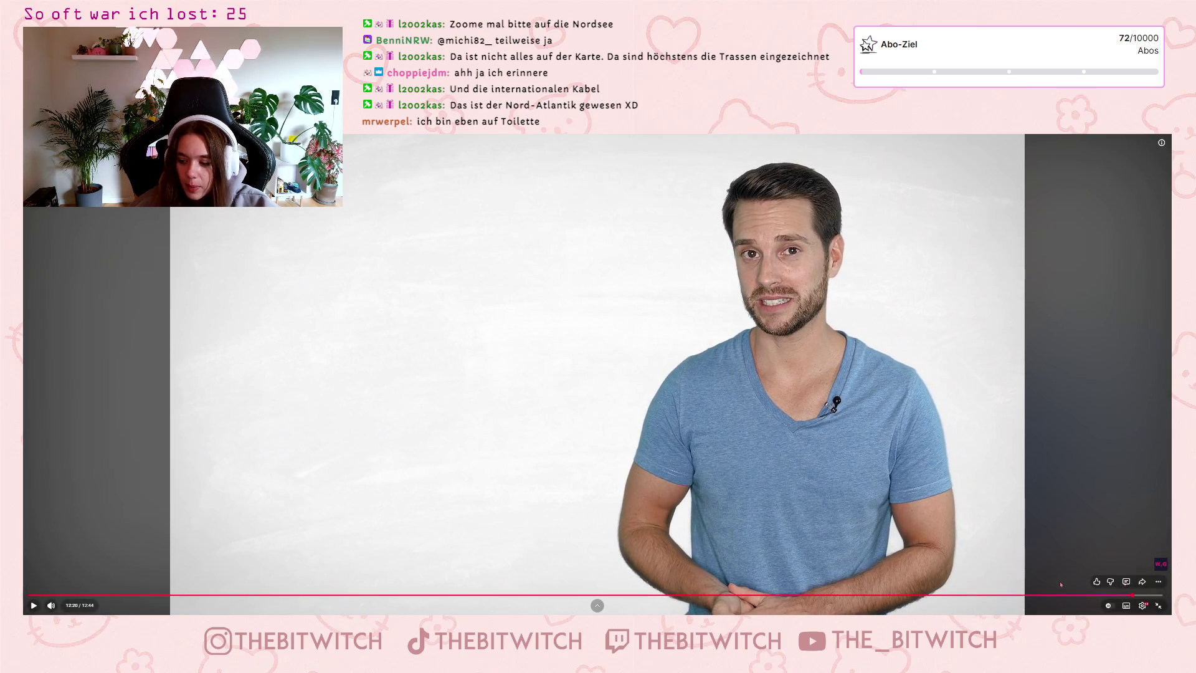
left_click(1165, 613)
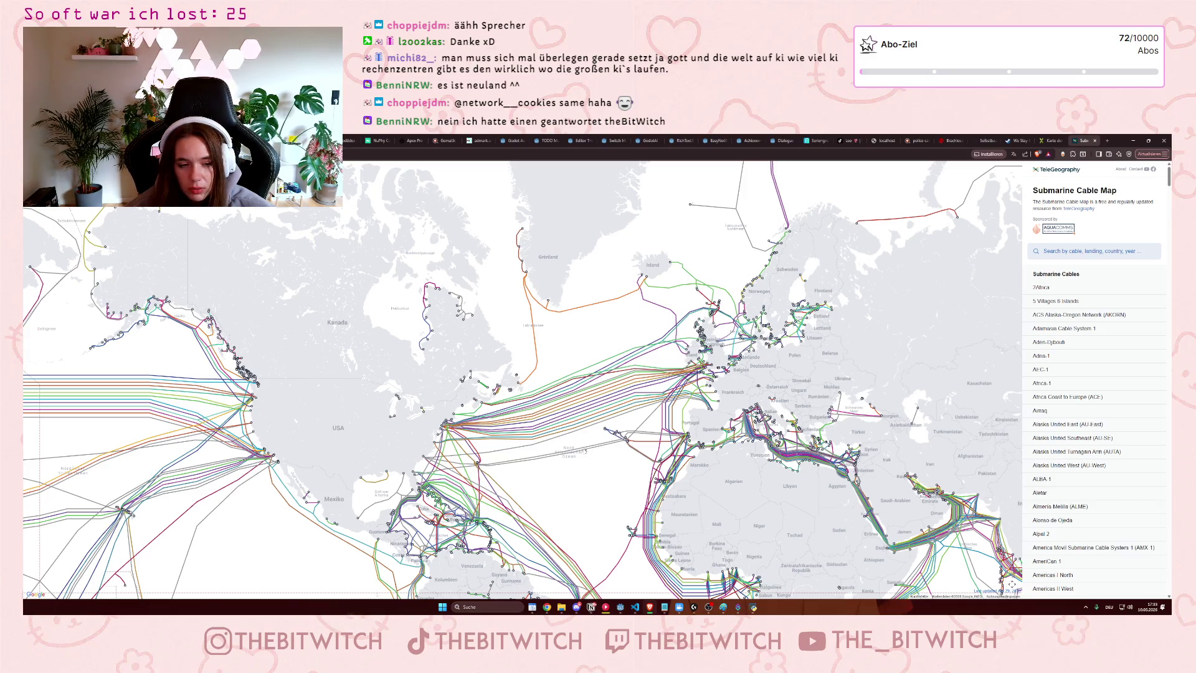
Zoom into the North Atlantic cables and nudge the view to centre on the UK and Norway
scroll(714, 299, "up", 2)
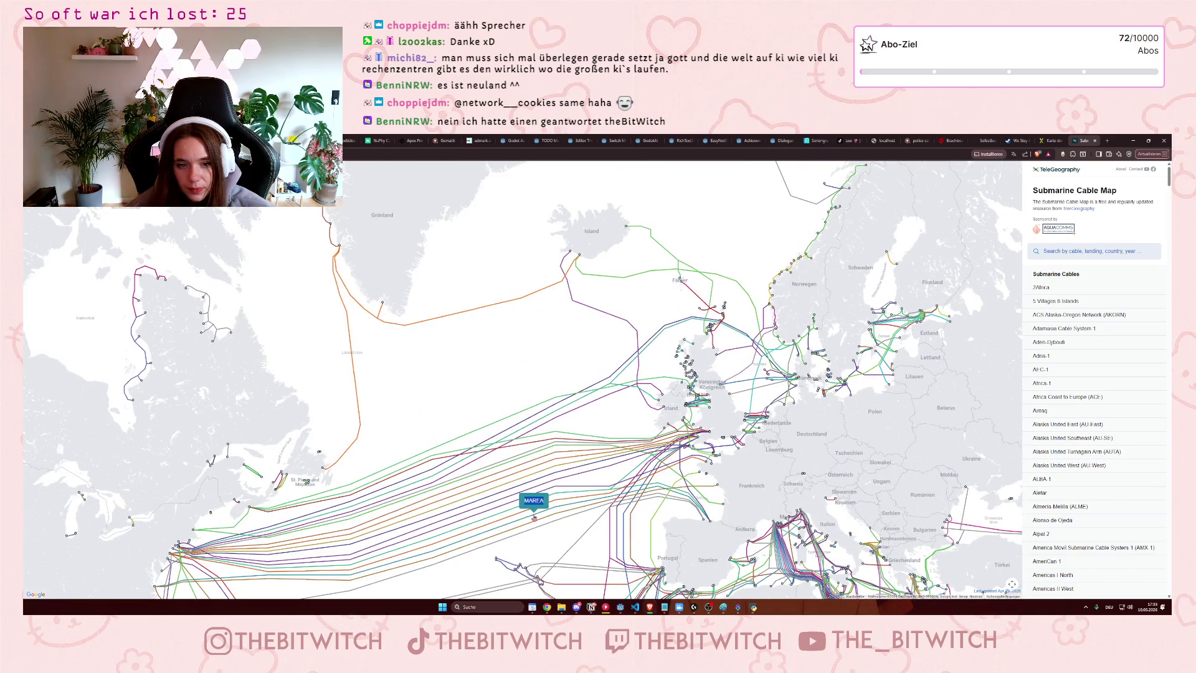
scroll(541, 399, "down", 2)
scroll(636, 354, "up", 2)
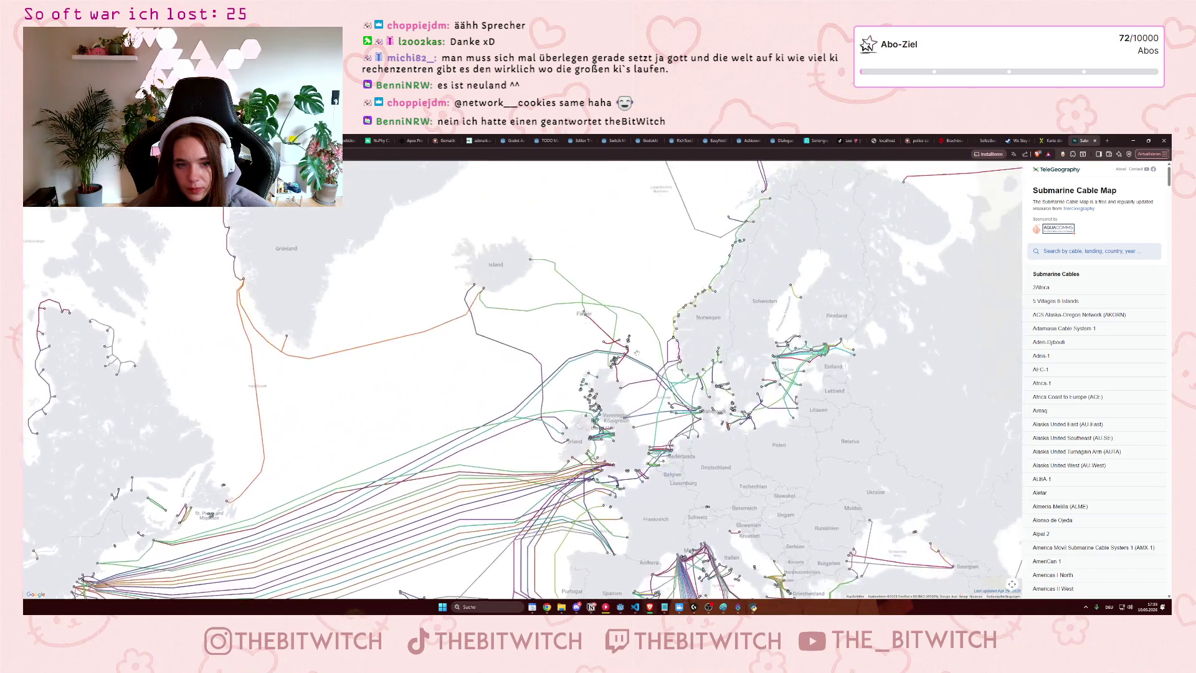
scroll(637, 353, "down", 2)
scroll(591, 356, "up", 2)
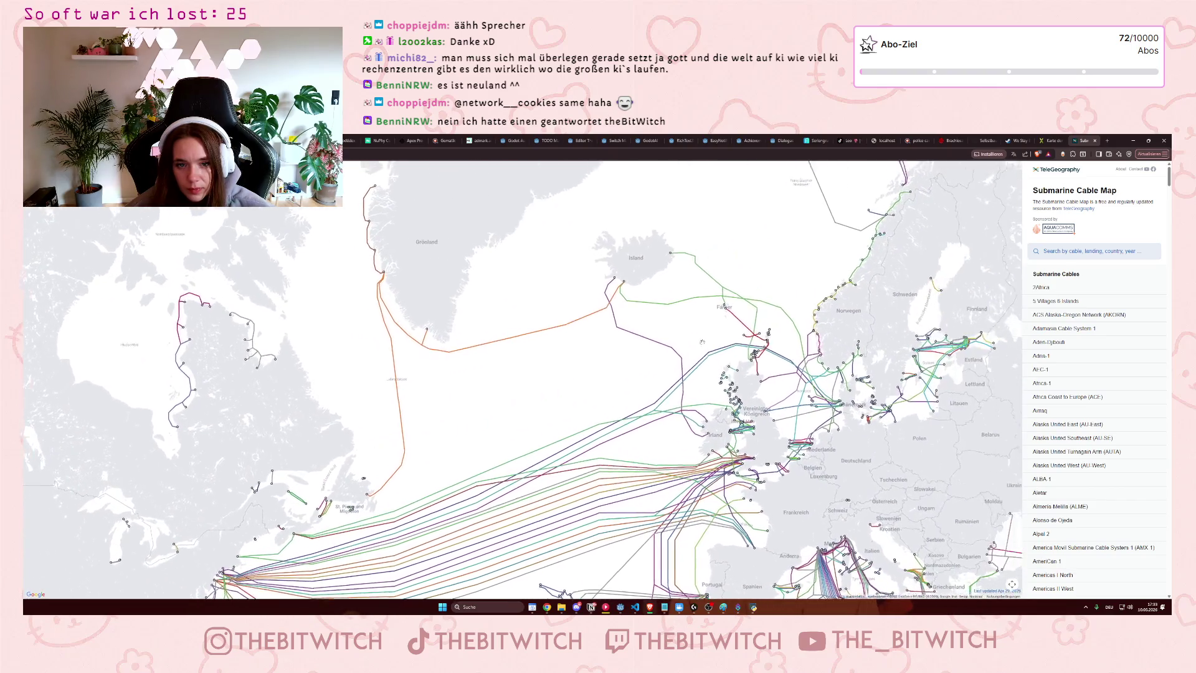
left_click_drag(703, 342, 676, 353)
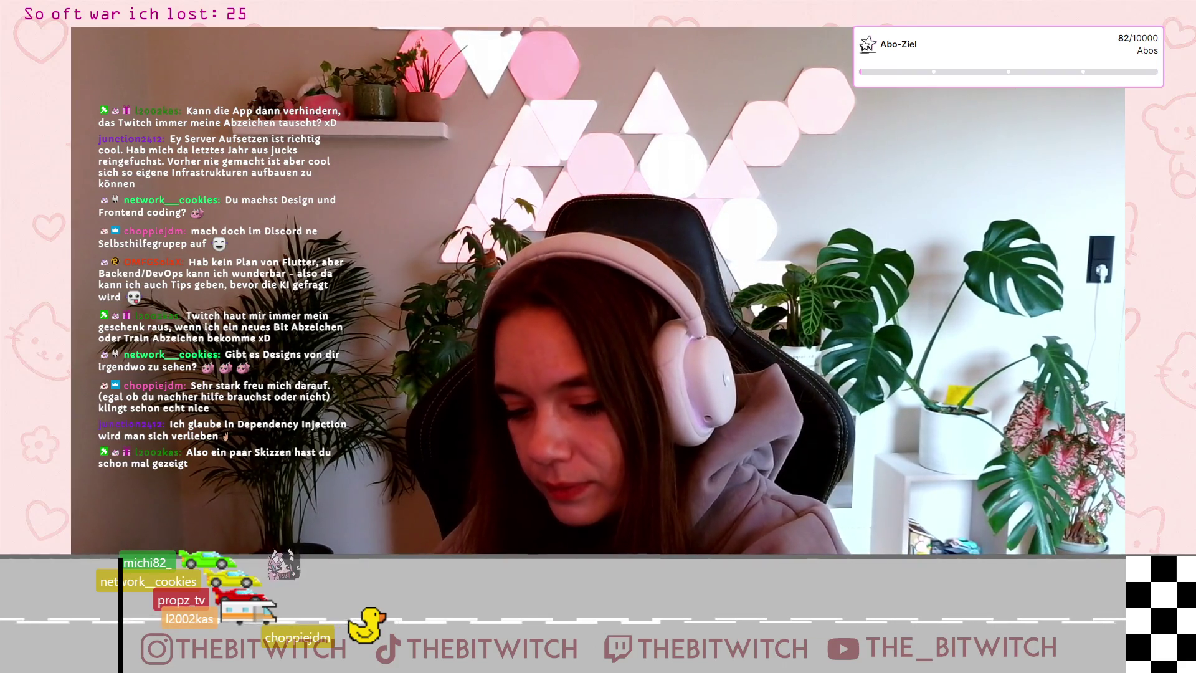
scroll(676, 350, "down", 2)
scroll(676, 349, "down", 5)
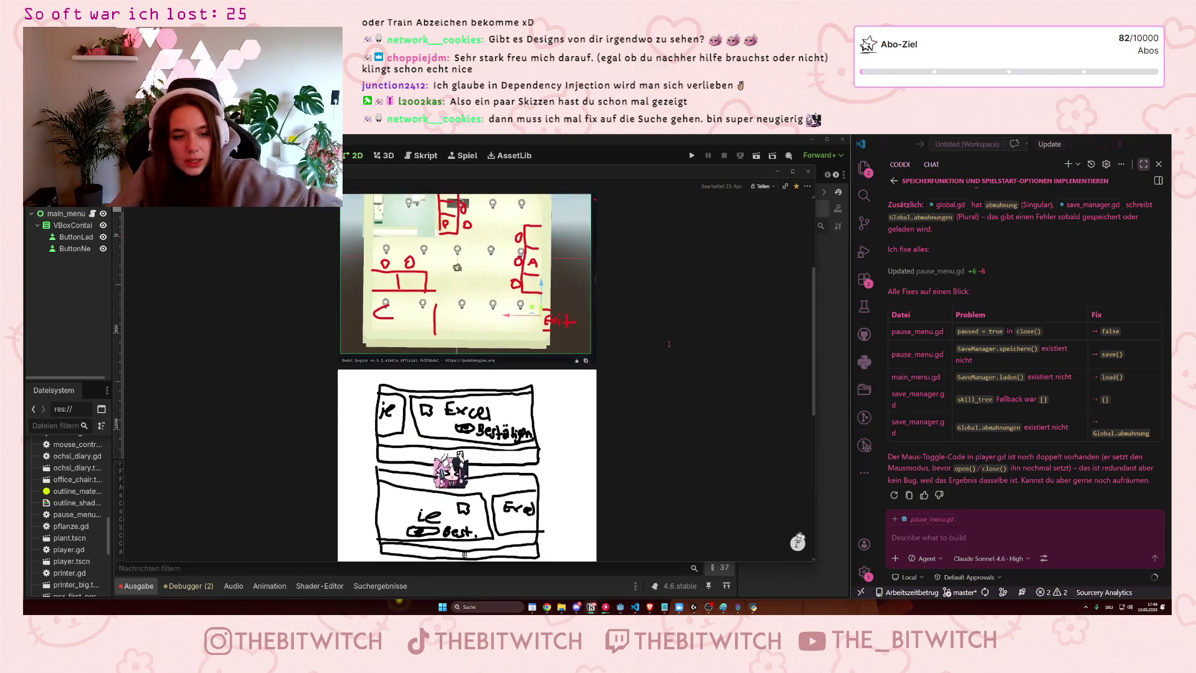
Scroll the Projektplan page to the second sketch above the Neue Datenbank board
scroll(648, 403, "down", 3)
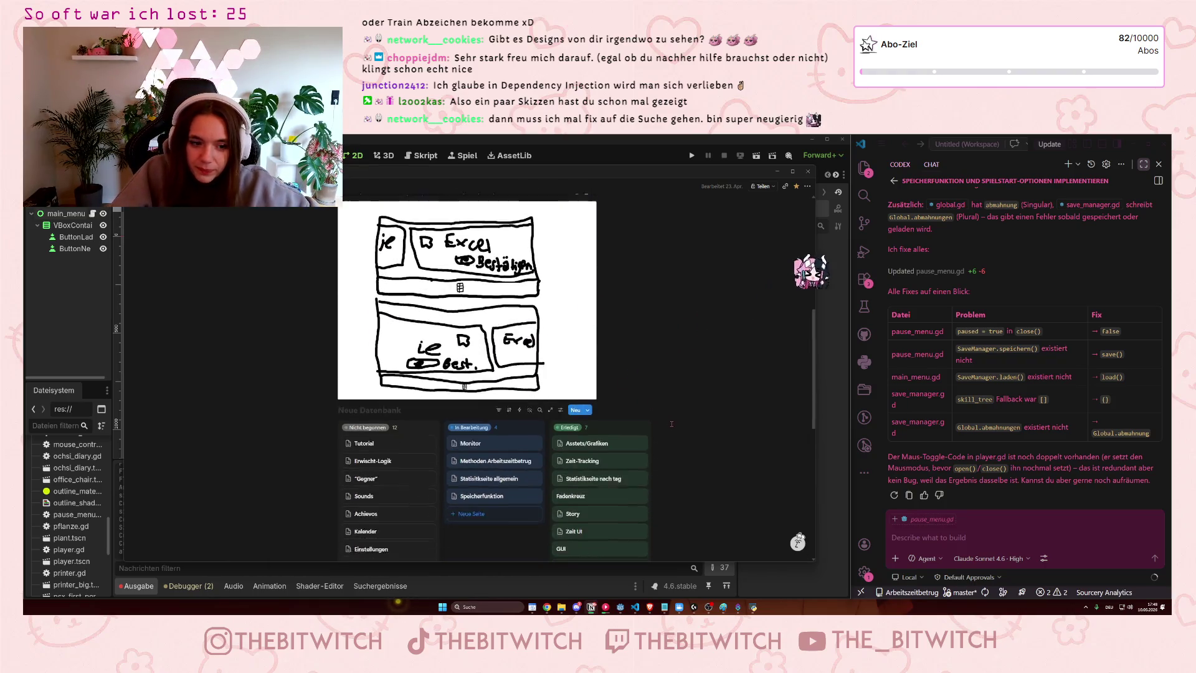
scroll(673, 419, "up", 3)
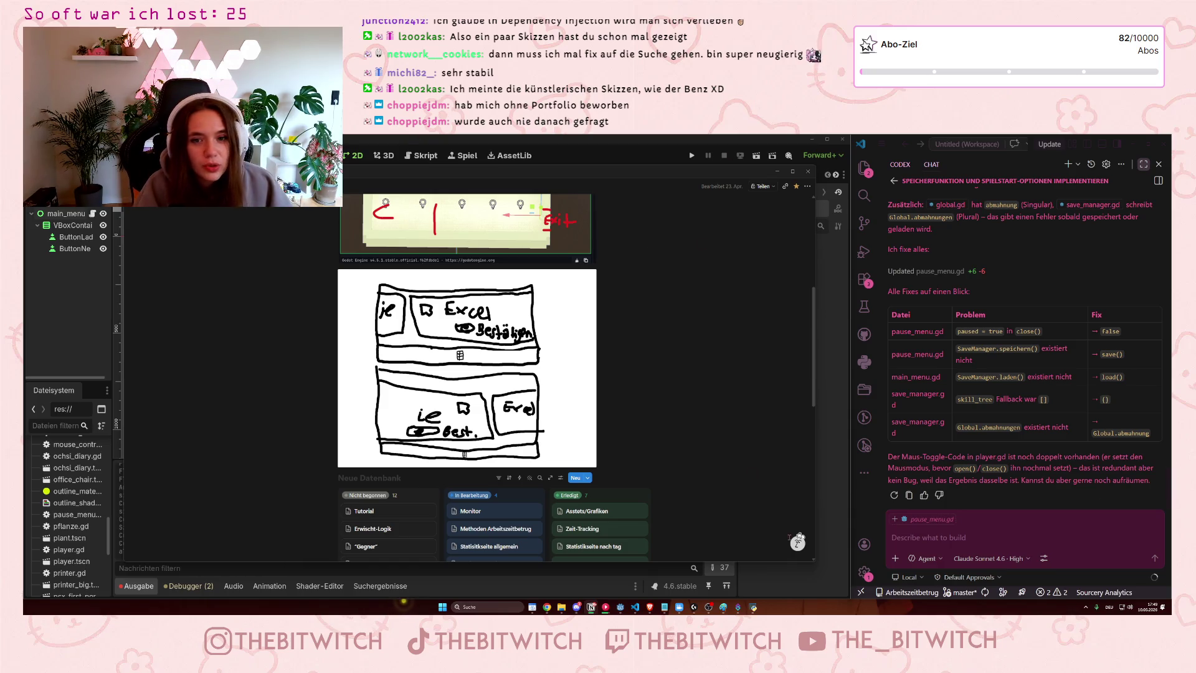
Bring VS Code forward, widen it over Godot, and show the Explorer beside the chat
left_click(992, 262)
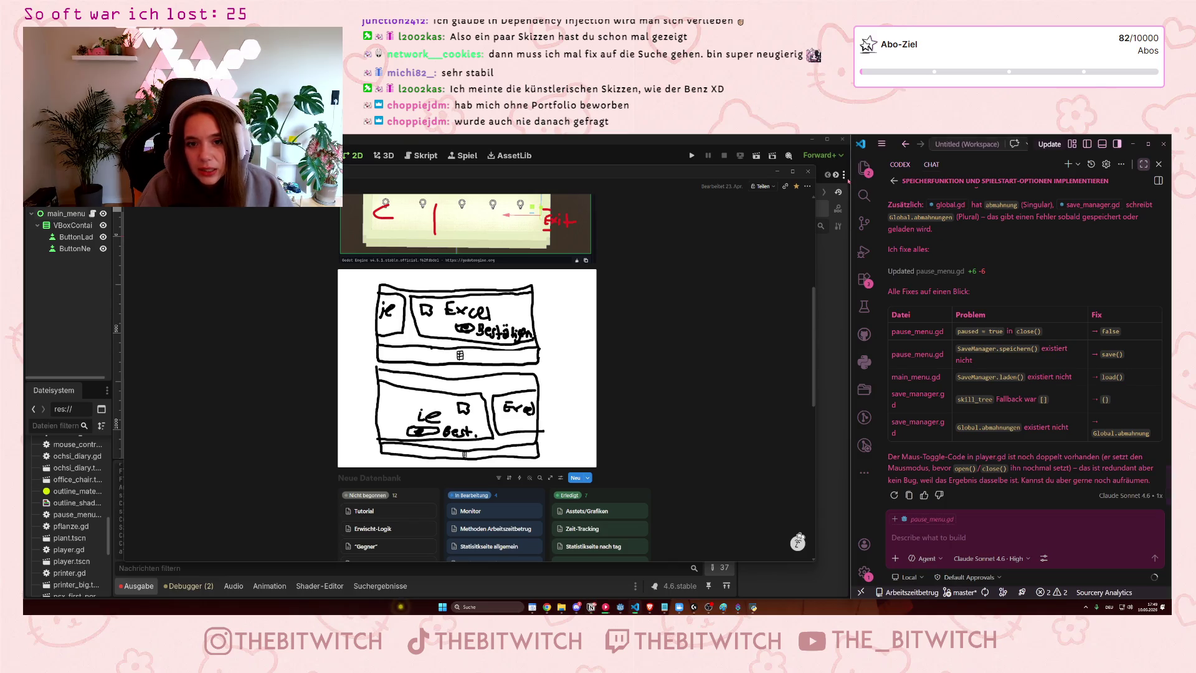
left_click_drag(851, 179, 538, 179)
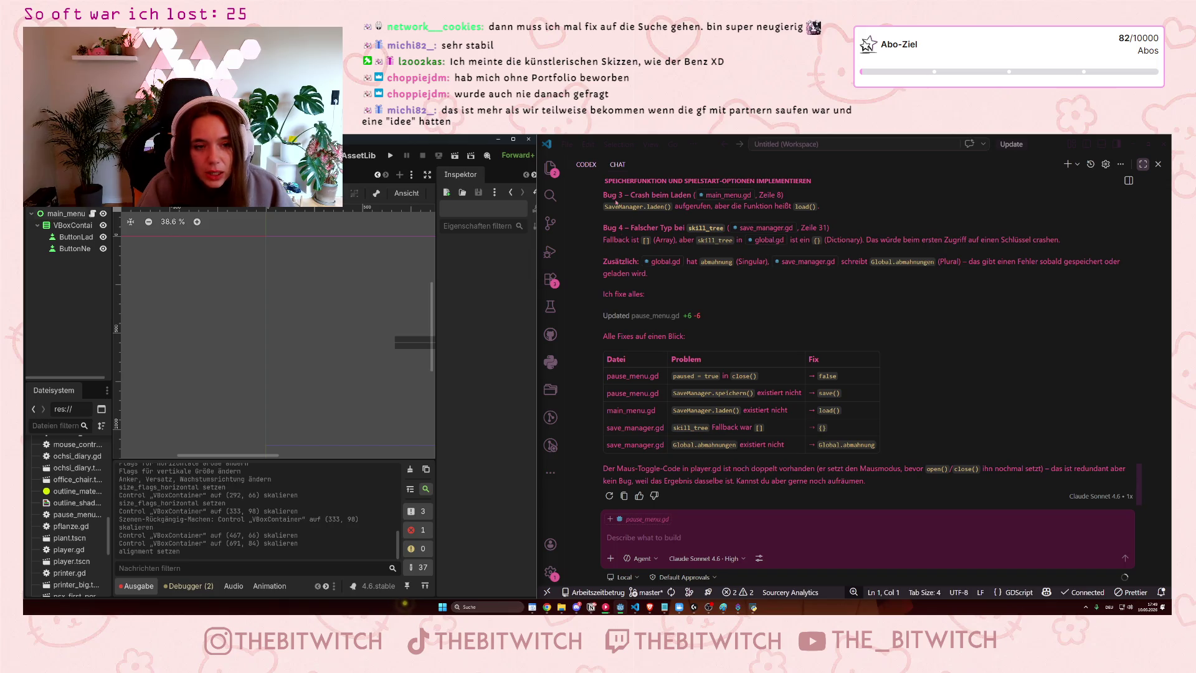
left_click(1144, 164)
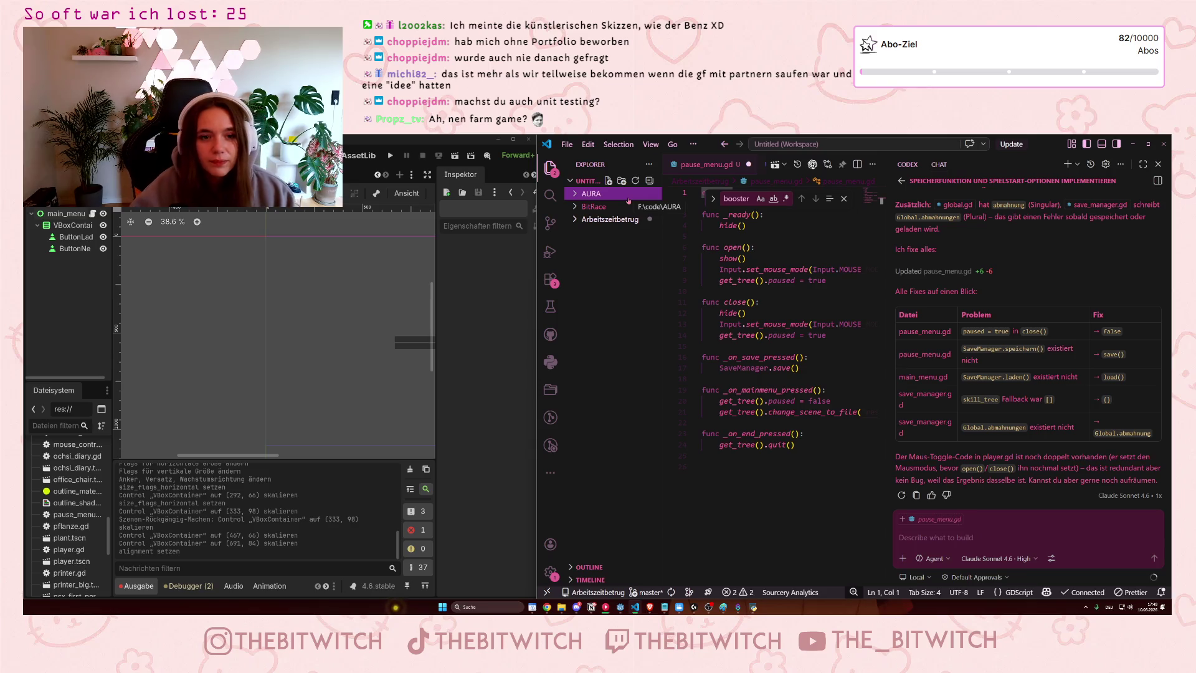
Open assets.tscn from the Arbeitszeitbetrug folder, maximize the AI chat, and give Godot more width
left_click(610, 220)
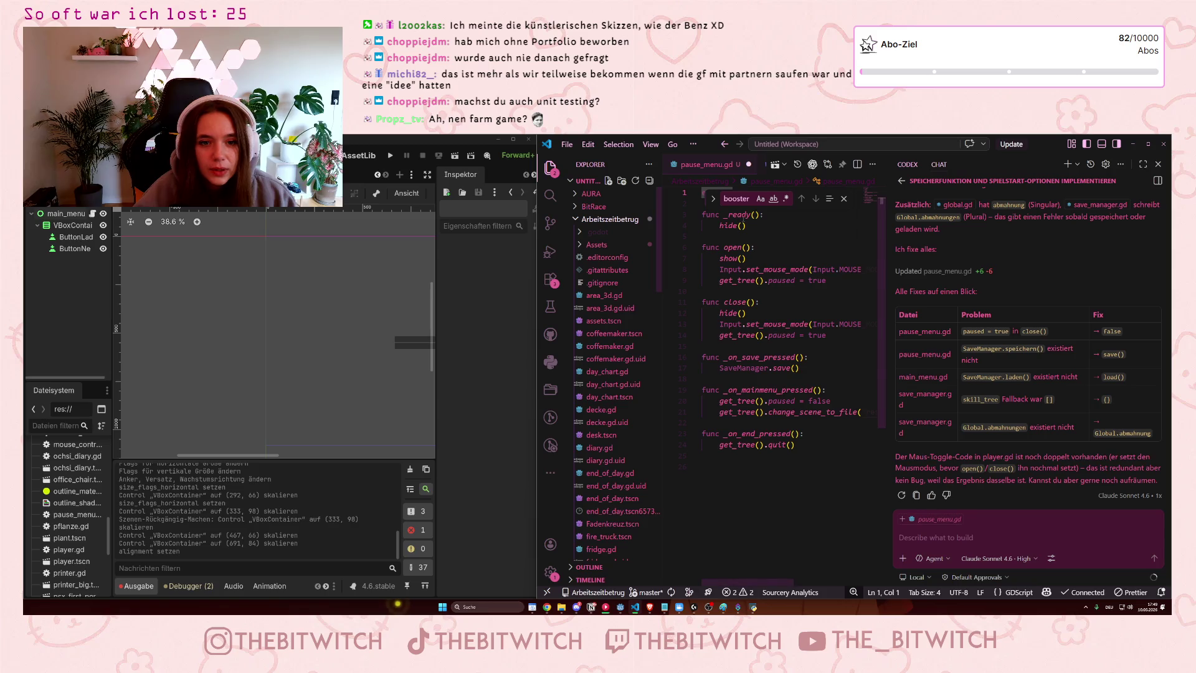
left_click(616, 326)
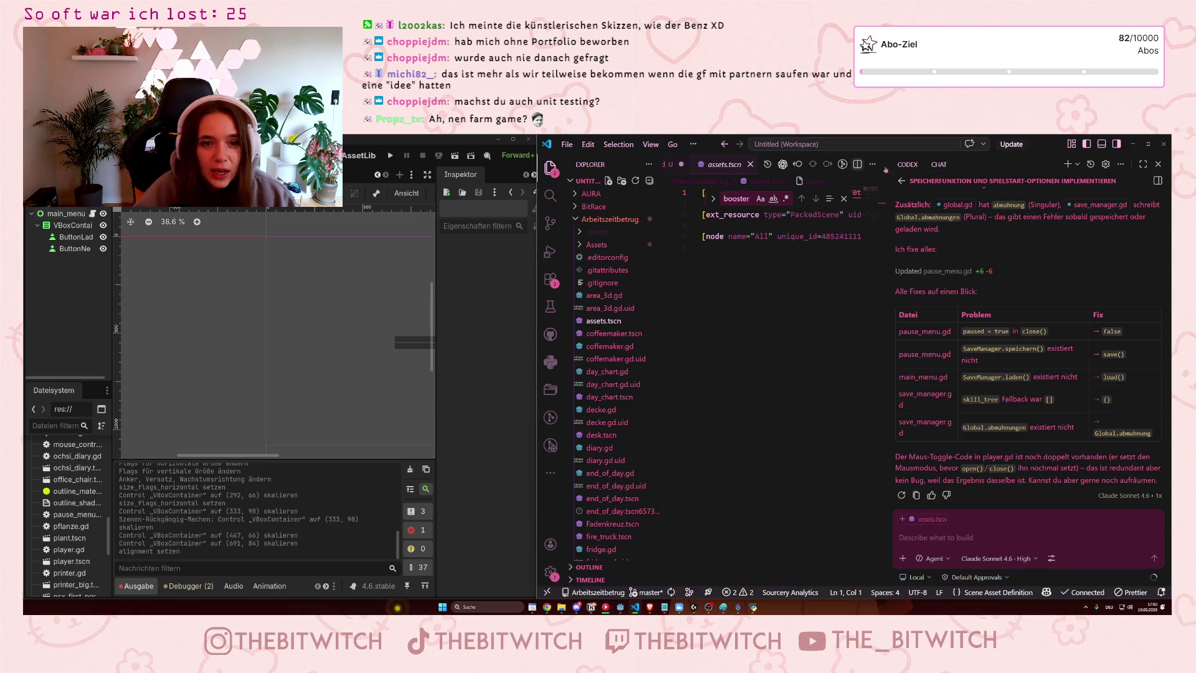
left_click(1143, 163)
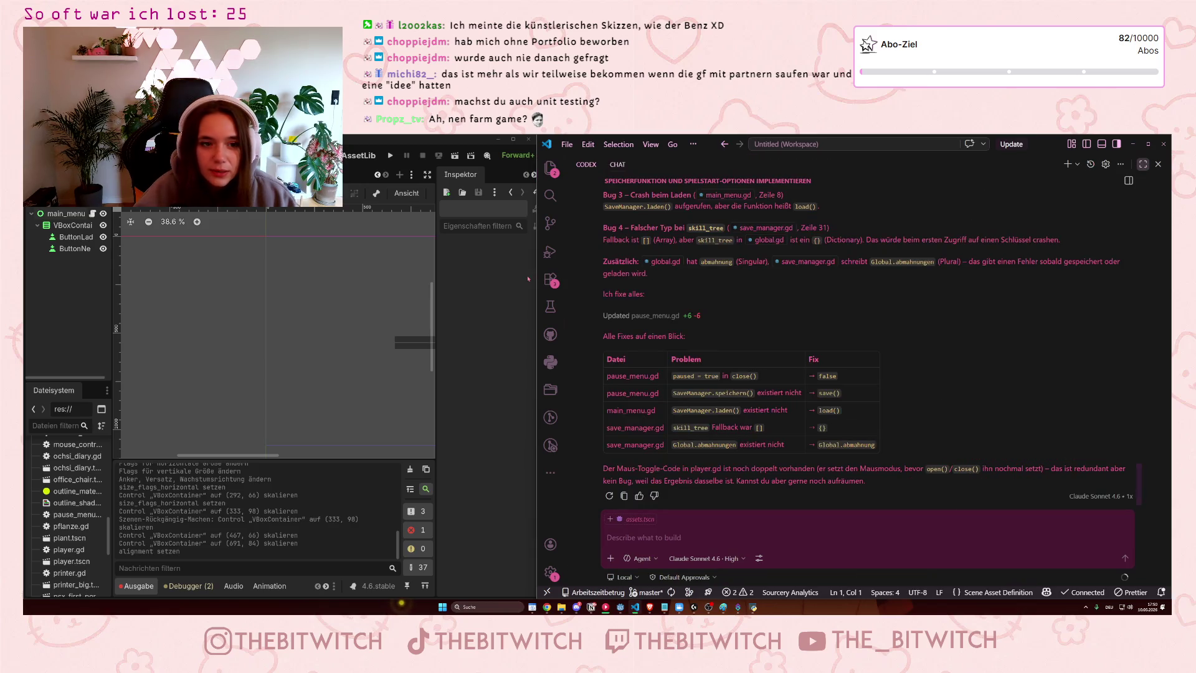
left_click_drag(534, 240, 779, 274)
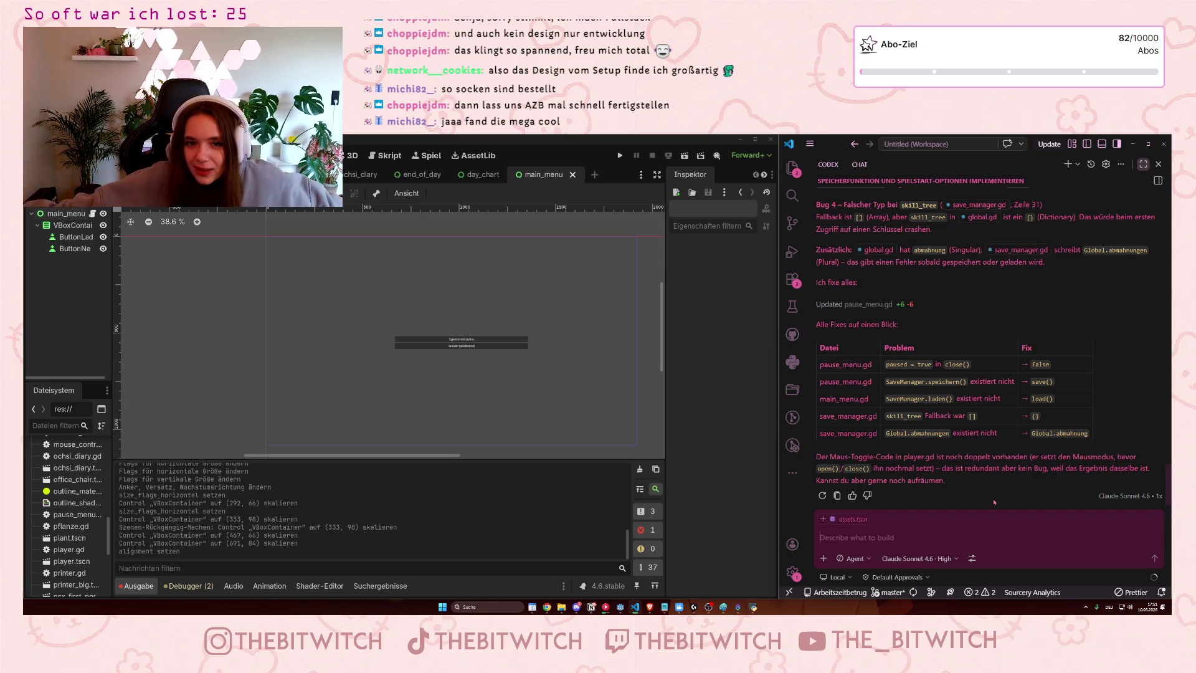
Switch over to the Brave browser window
key("alt+Tab")
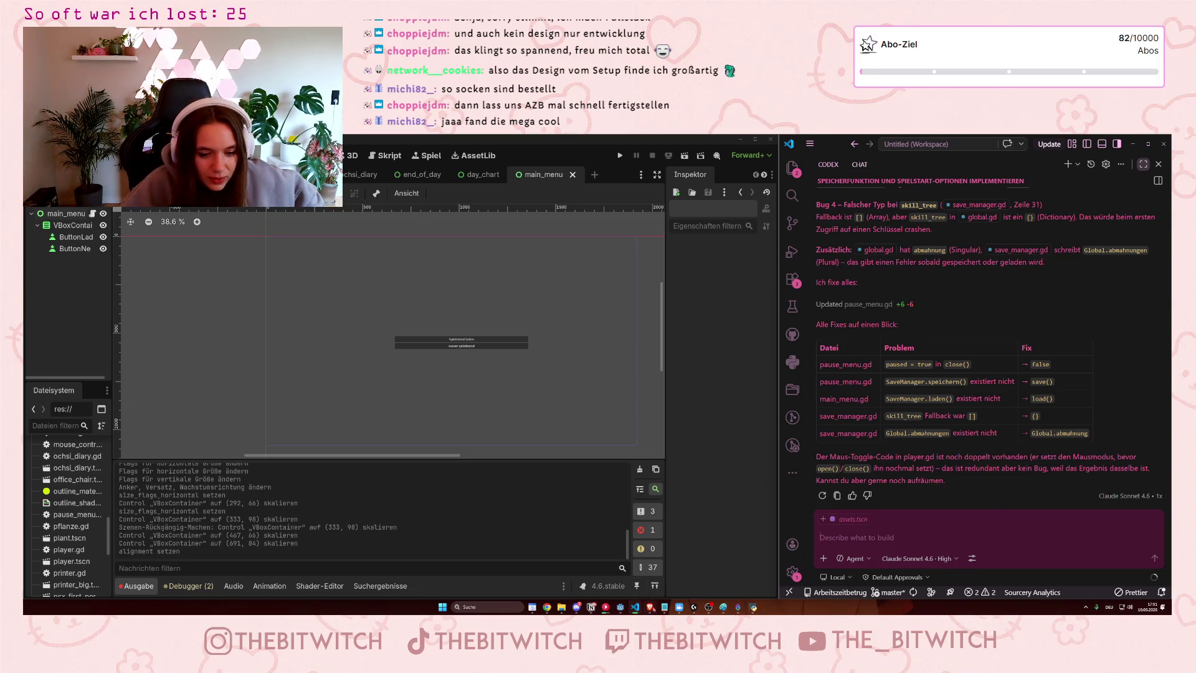
In a new tab, search for 'incylence' and open the INCYLENCE shop homepage
left_click(1106, 140)
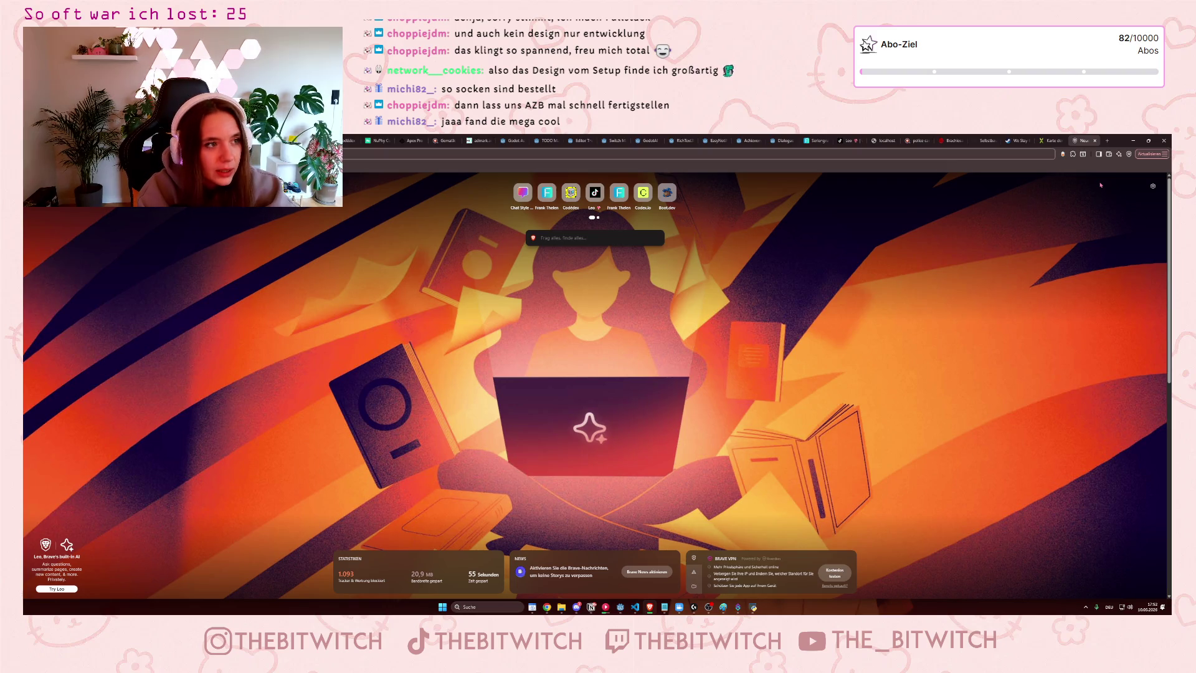
type("incycelence")
key("Return")
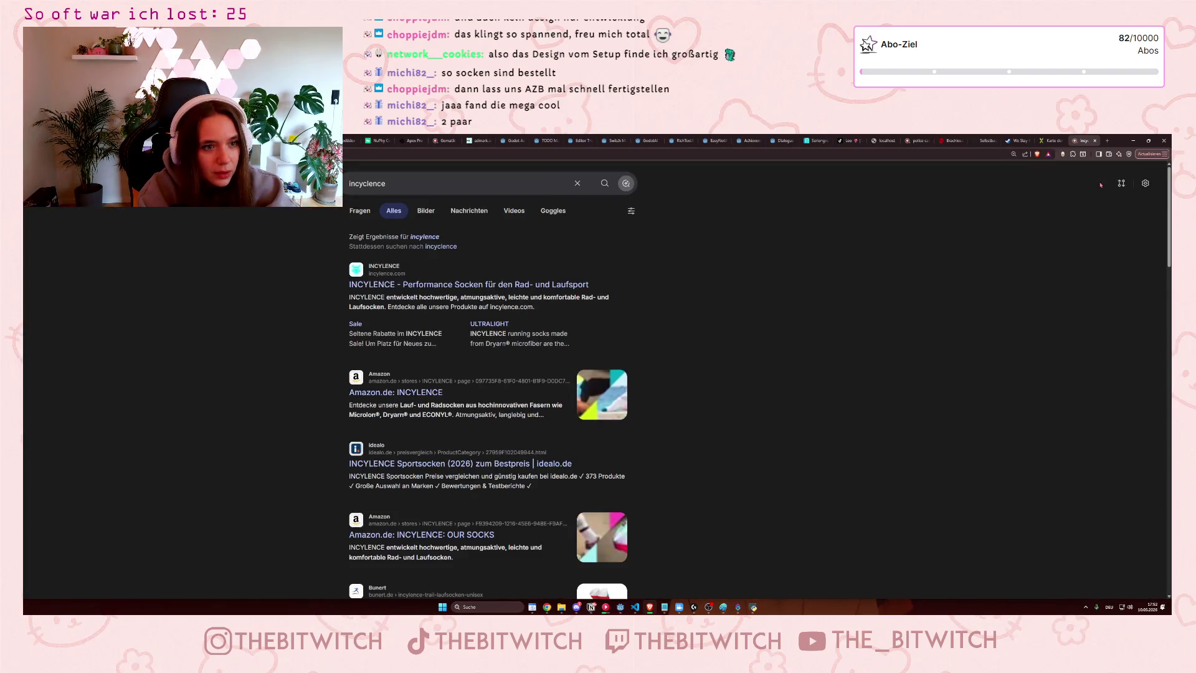
left_click(425, 237)
left_click(384, 262)
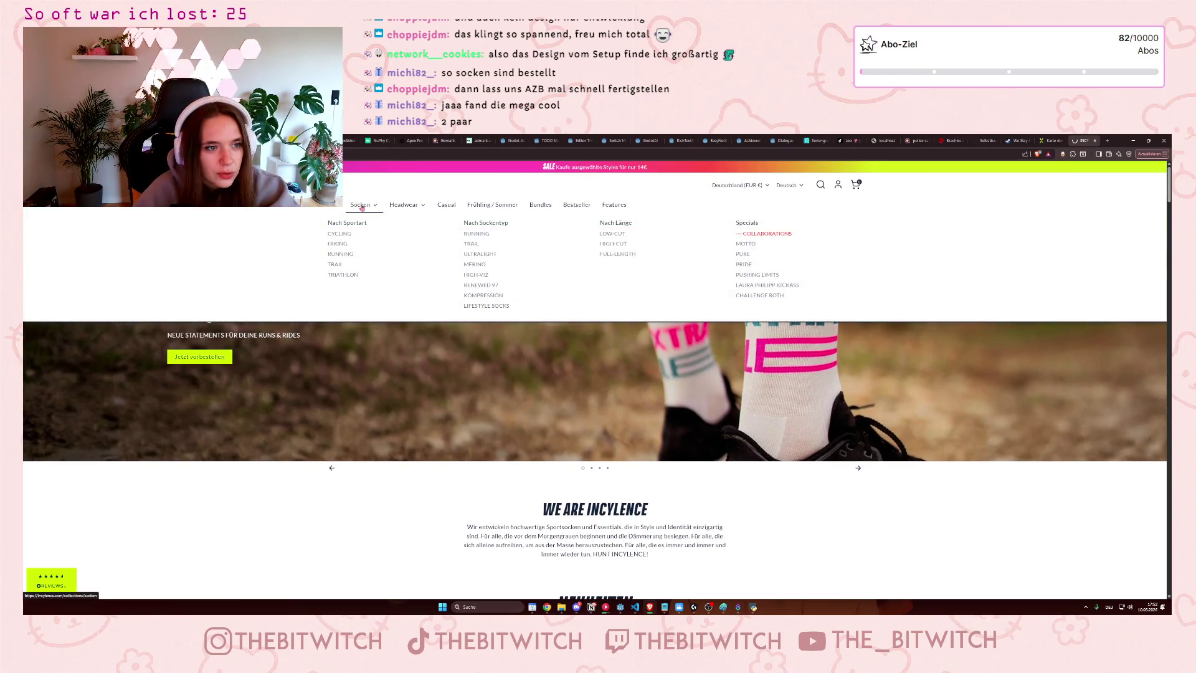
Browse the Socken collection page, then minimize the browser
left_click(361, 205)
scroll(507, 389, "down", 2)
scroll(507, 389, "down", 3)
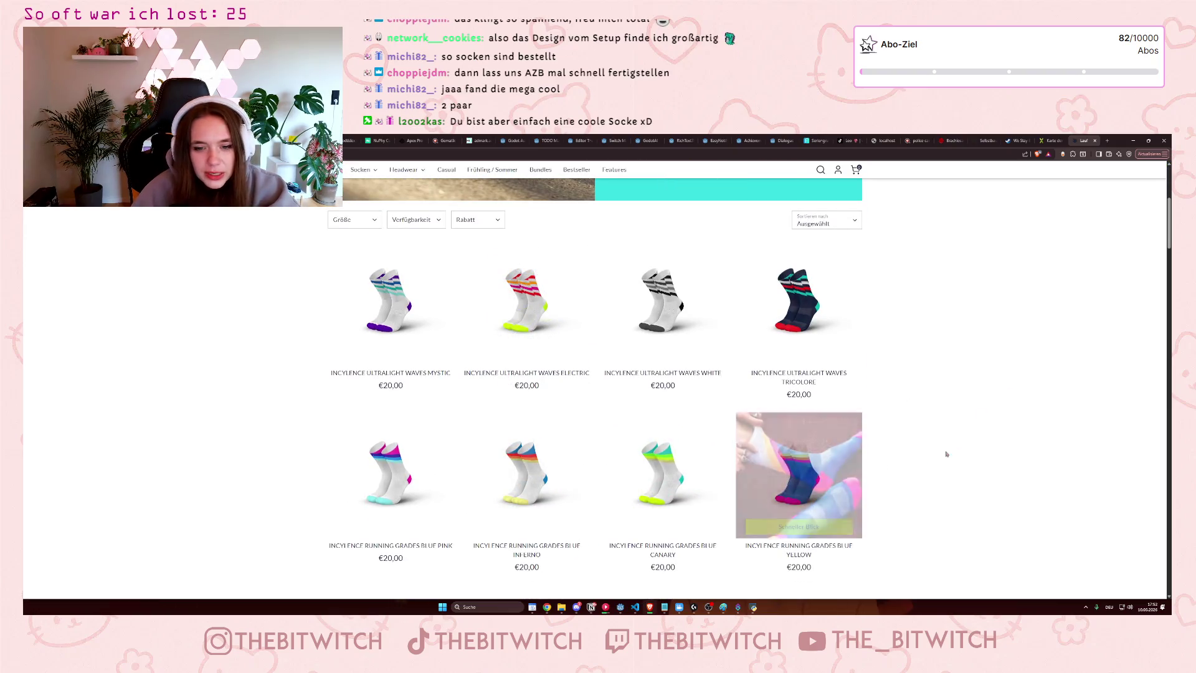
scroll(946, 453, "up", 2)
scroll(966, 449, "up", 3)
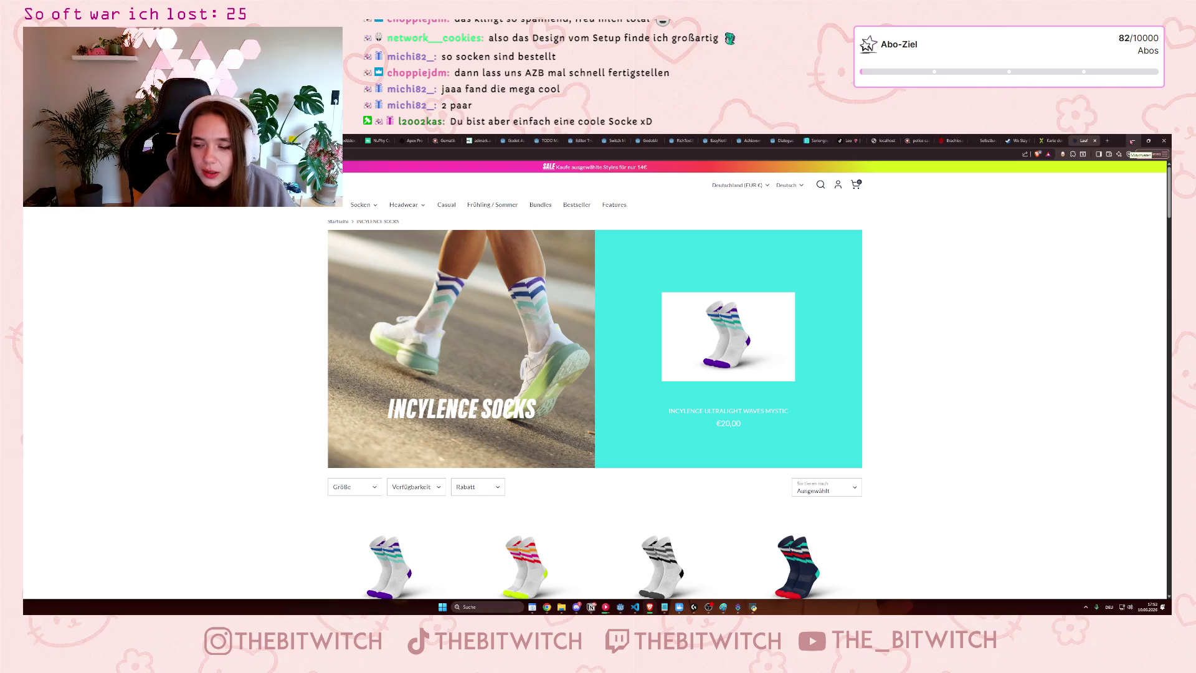
left_click(1132, 142)
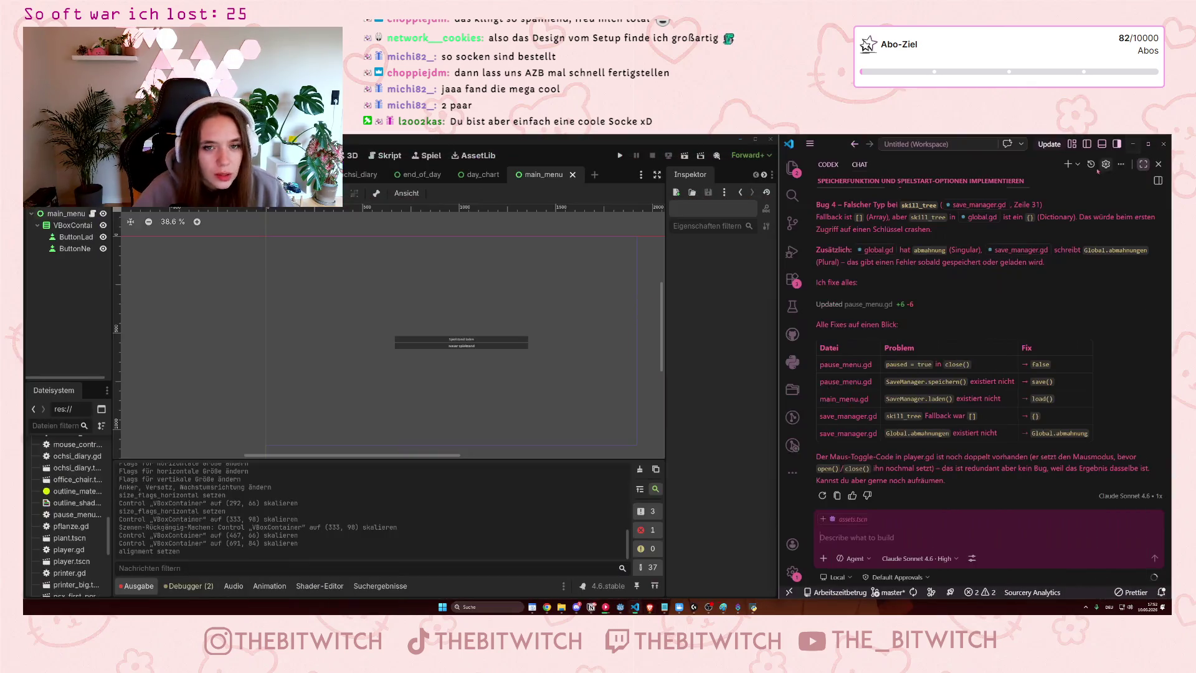
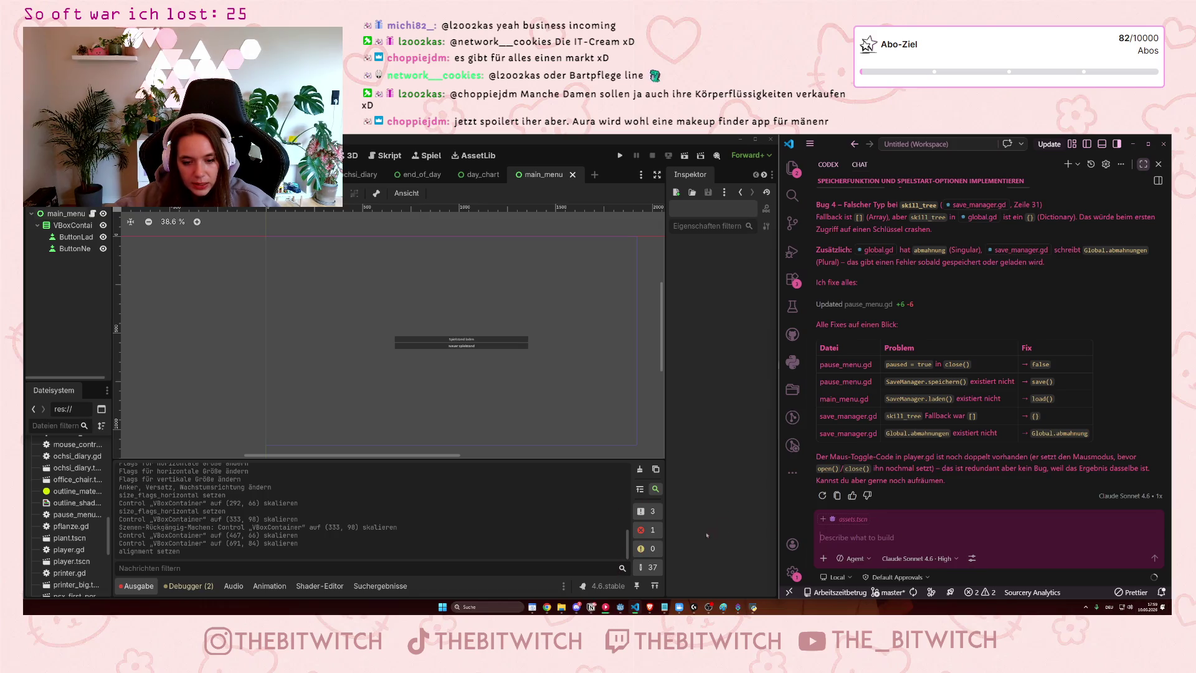
Search for 'holy' in Brave and open the HOLY shop website from the results
left_click(650, 607)
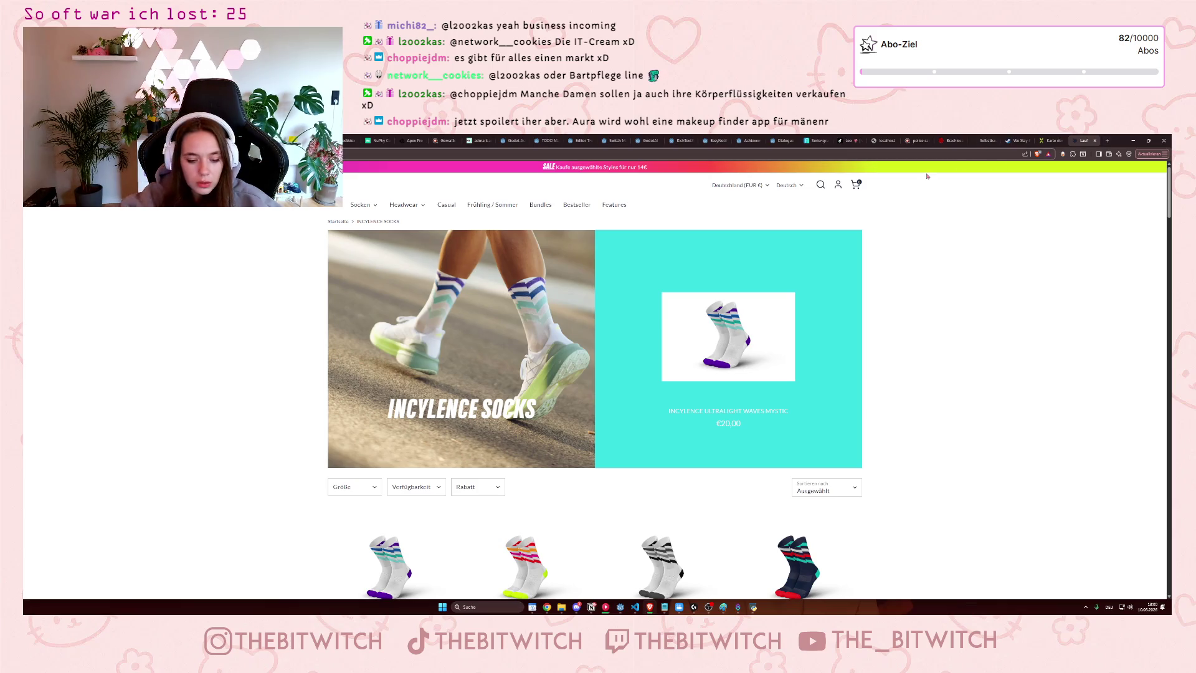
key("Return")
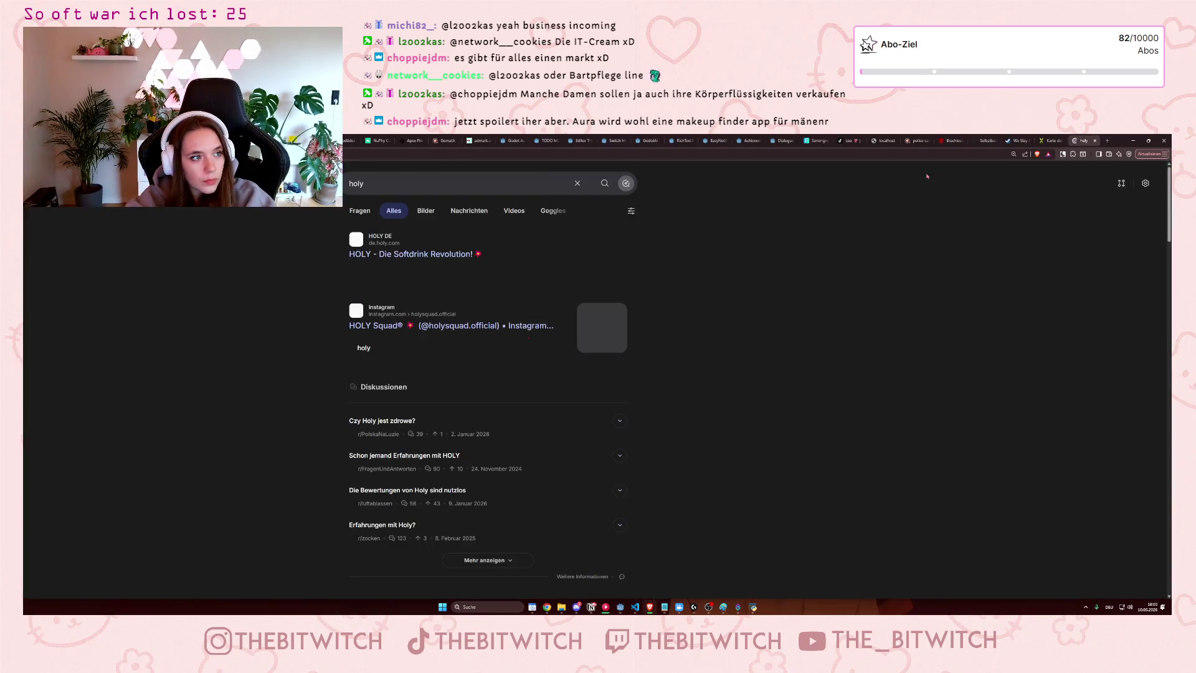
left_click(443, 255)
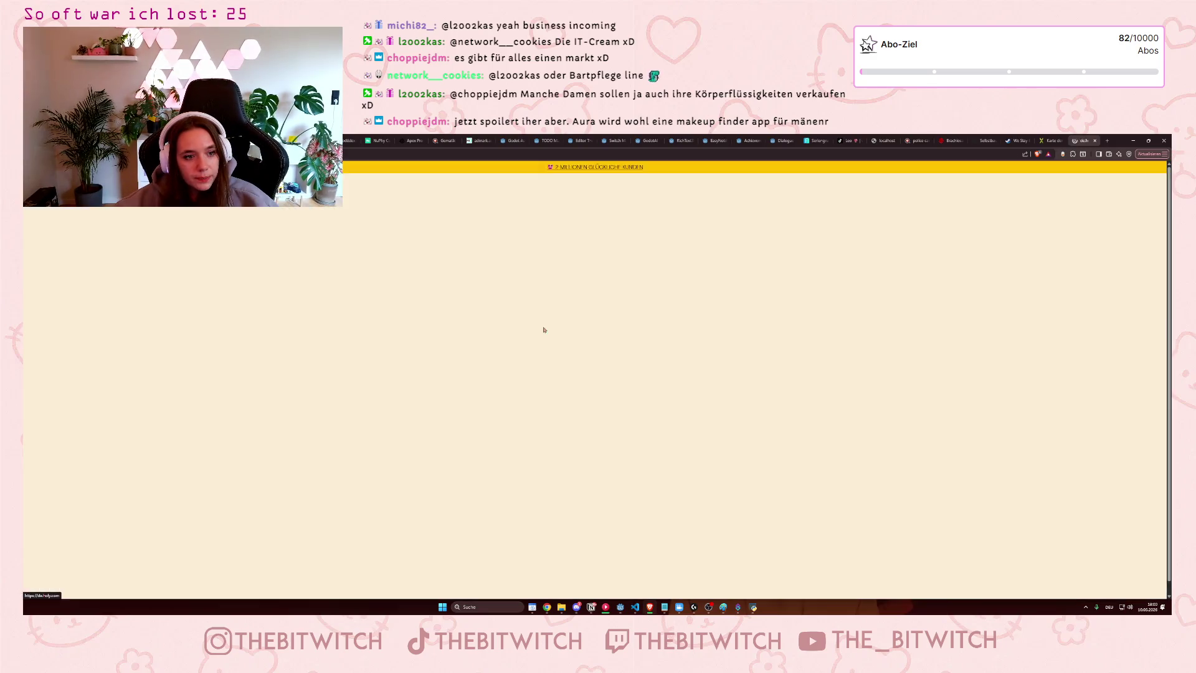
Open the HOLY Partnerschaften page from the site footer
scroll(661, 440, "down", 3)
scroll(660, 440, "down", 15)
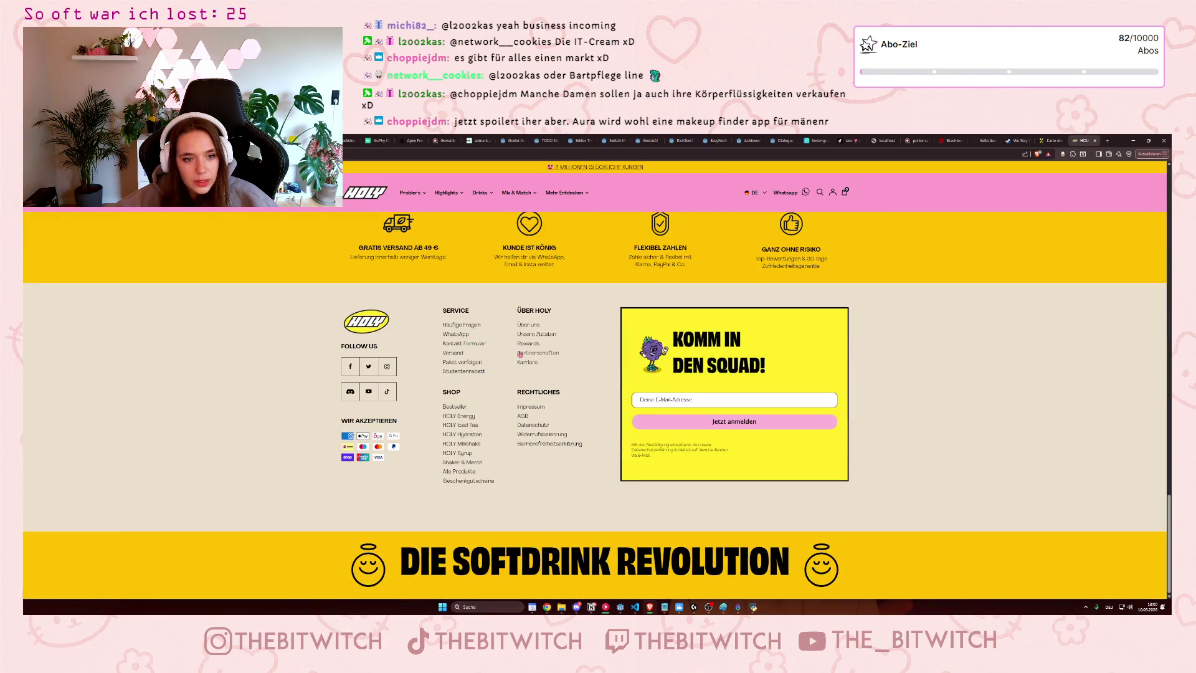
left_click(528, 354)
scroll(557, 406, "down", 15)
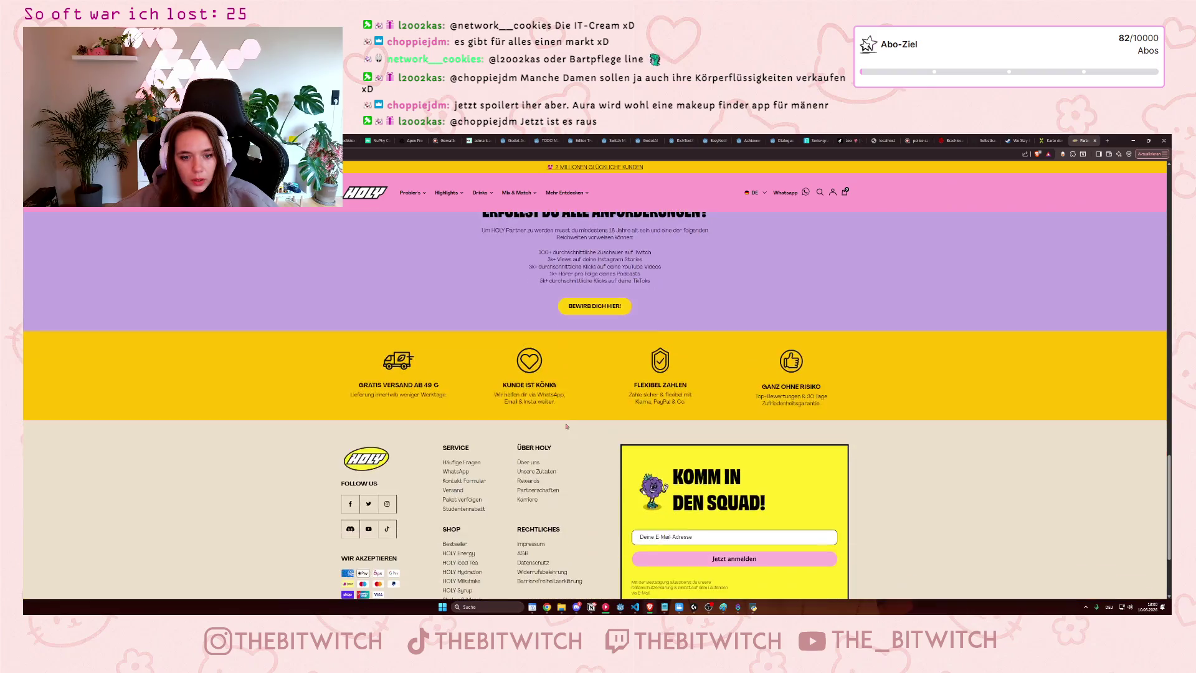
scroll(577, 423, "up", 3)
Read the Twitch, Instagram Stories, podcast and TikTok requirements, then minimize Brave
left_click_drag(539, 453, 650, 453)
left_click(588, 450)
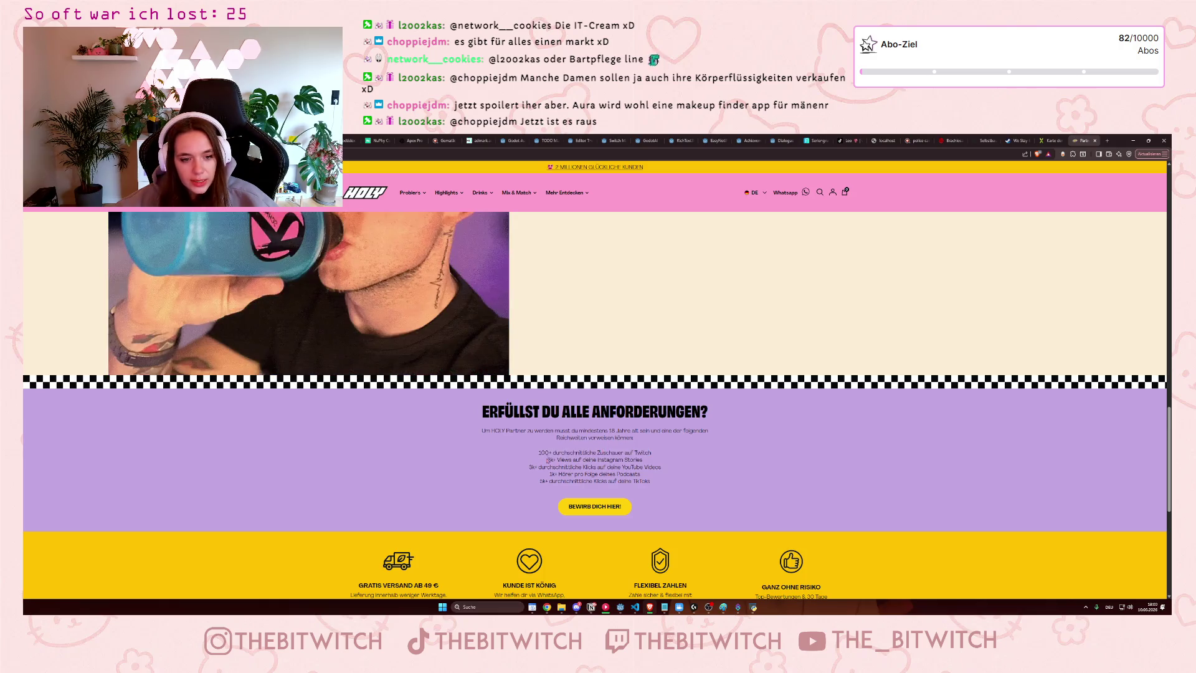
left_click_drag(548, 461, 649, 461)
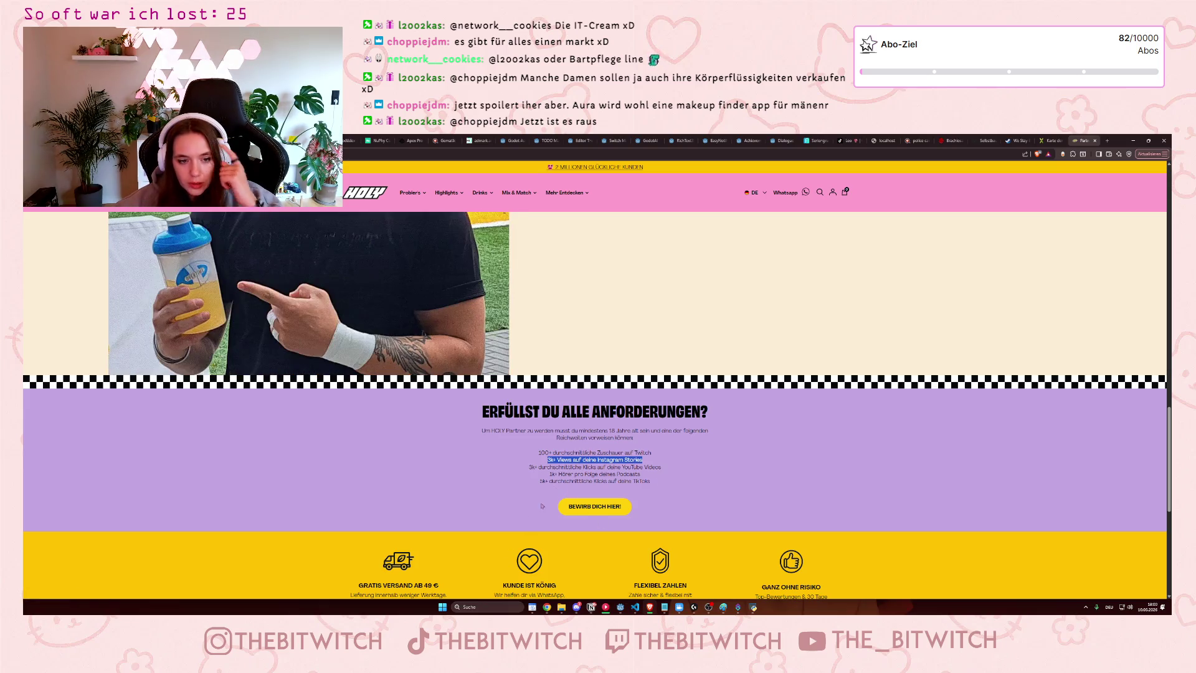
left_click_drag(540, 475, 640, 474)
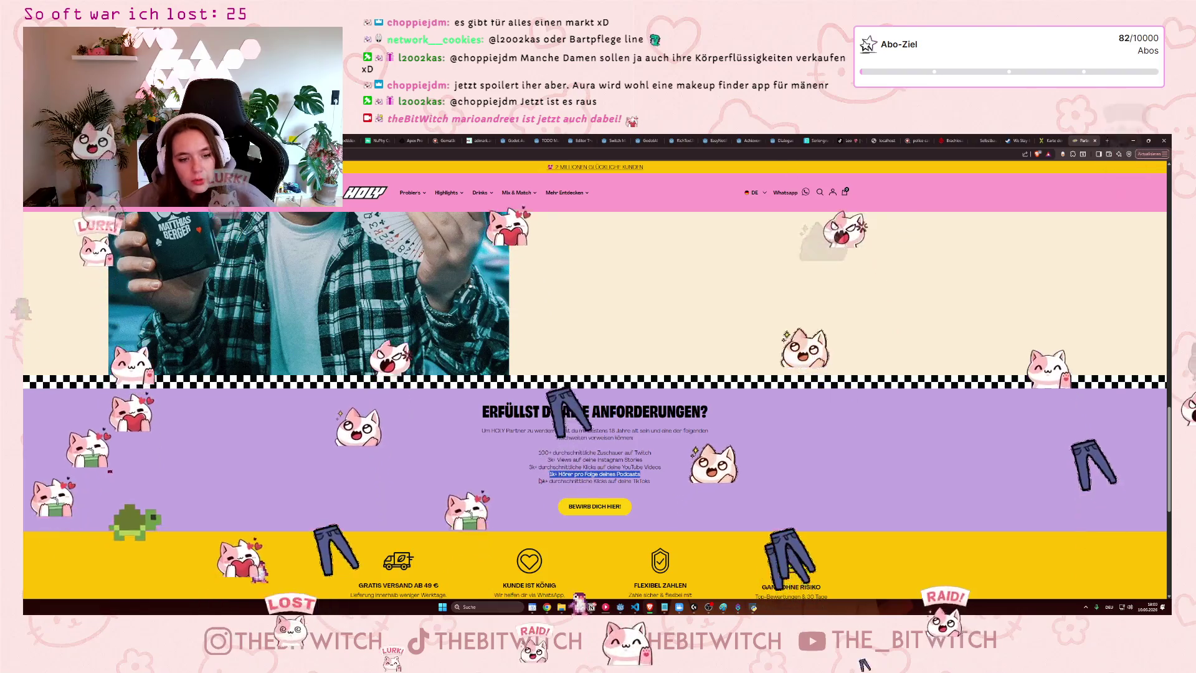
left_click_drag(540, 481, 561, 481)
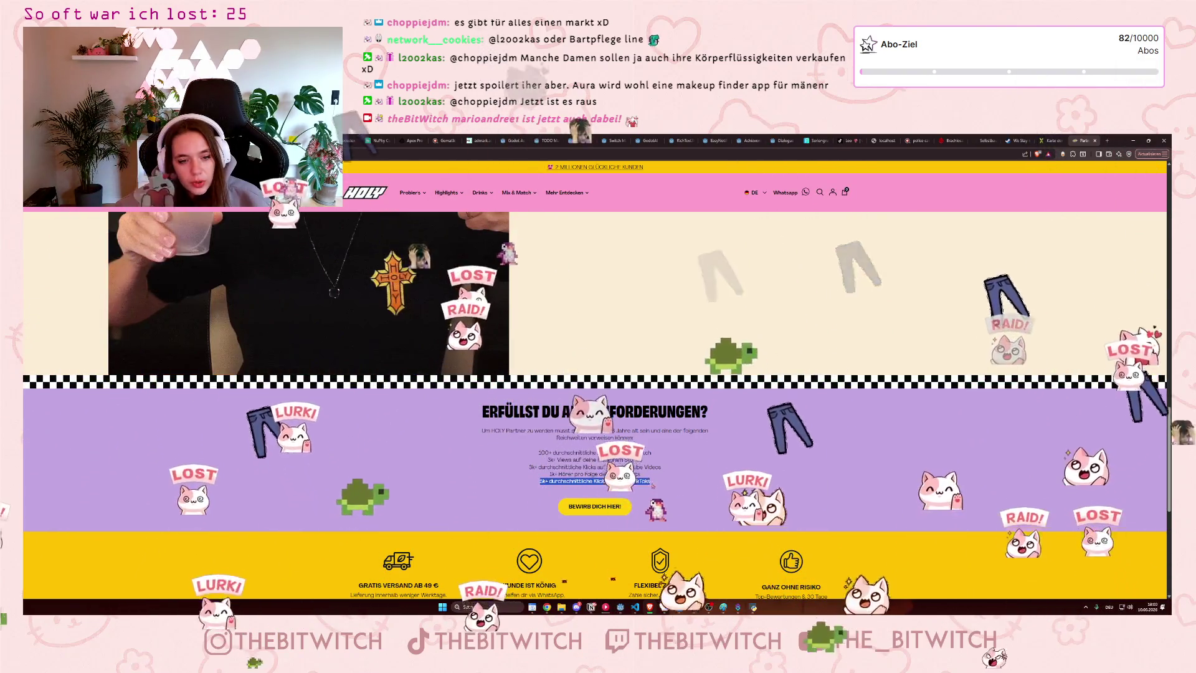
left_click(669, 481)
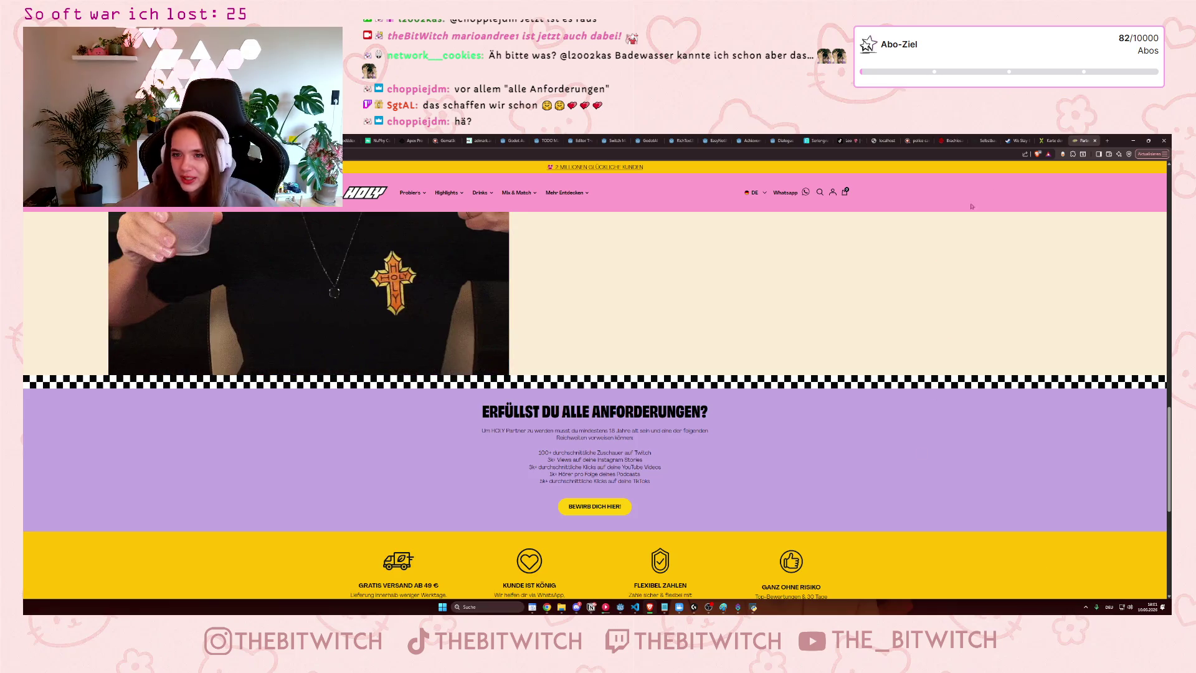
left_click(1134, 140)
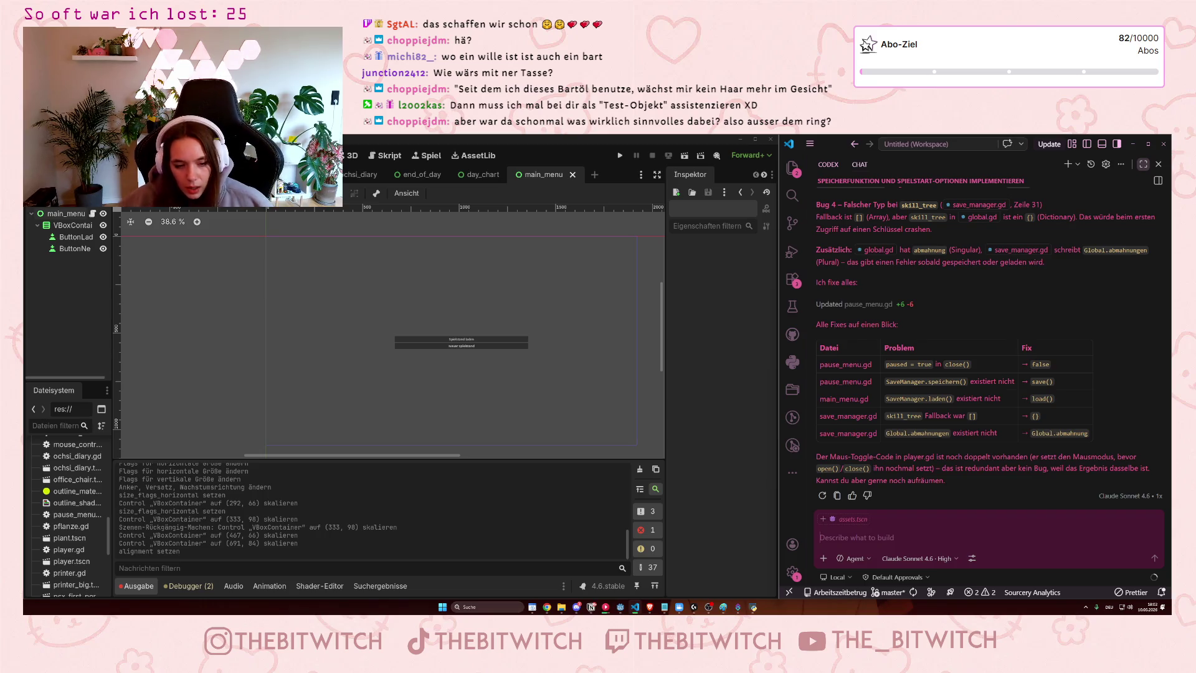
left_click(650, 606)
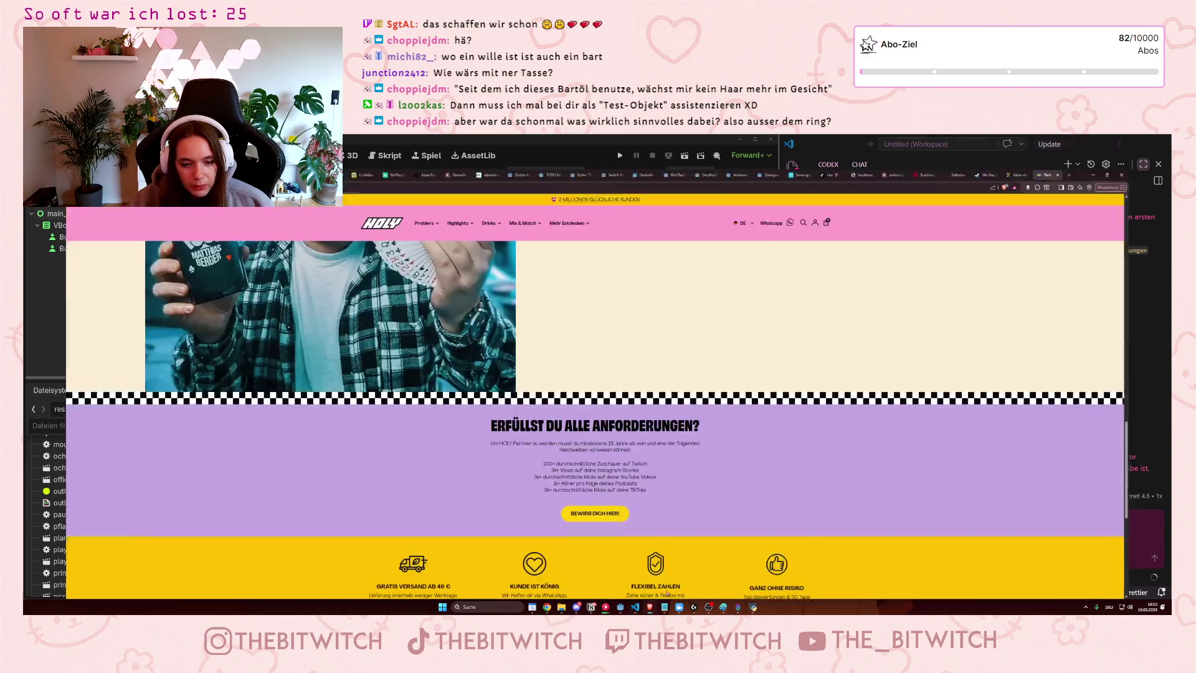
Search for 'fifine' in a new Brave tab
left_click(1107, 140)
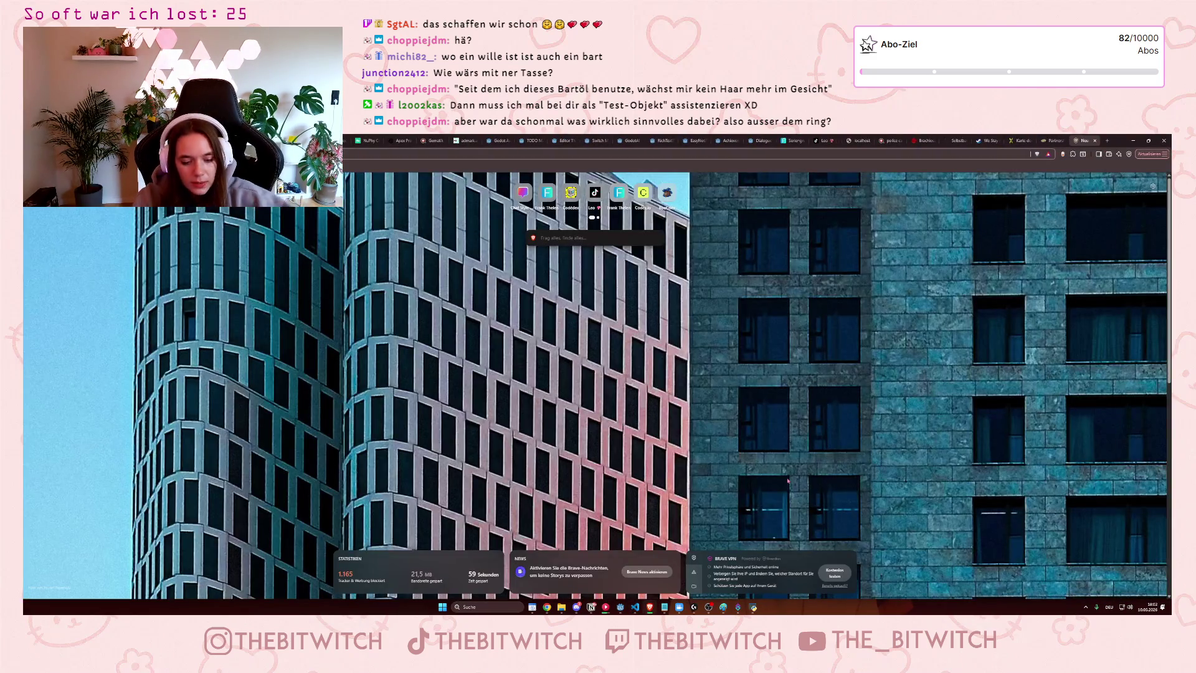
type("fifine")
key("Return")
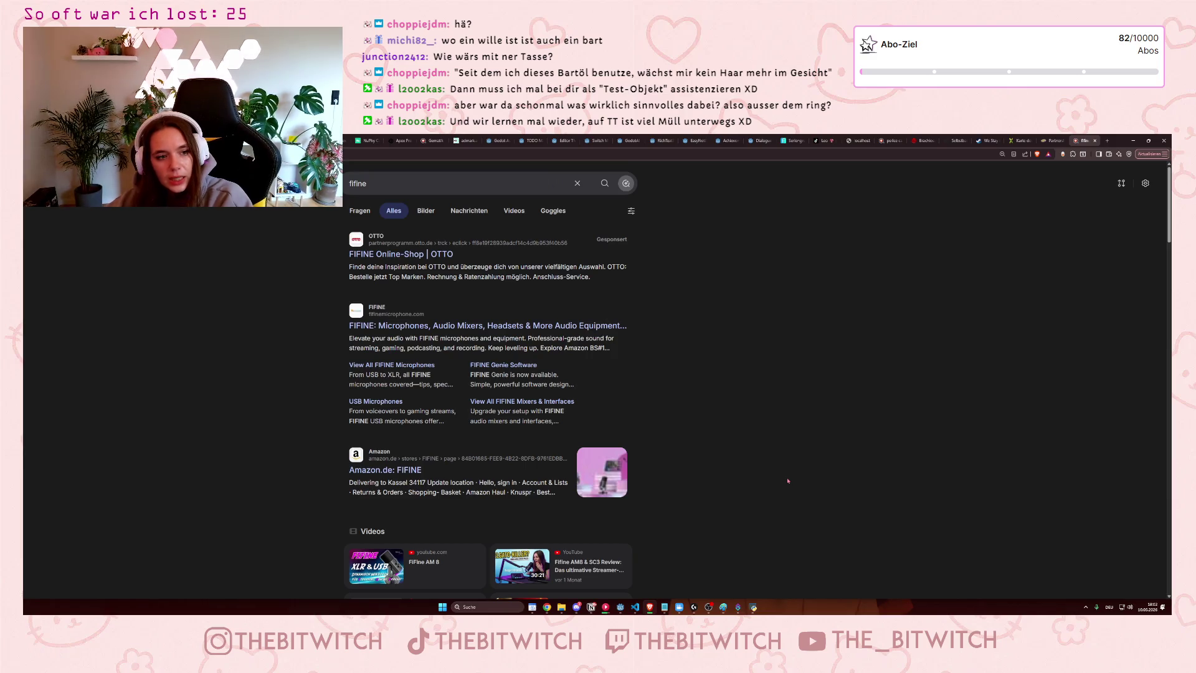
Open the official FIFINE microphones and audio equipment site from the results
left_click(563, 327)
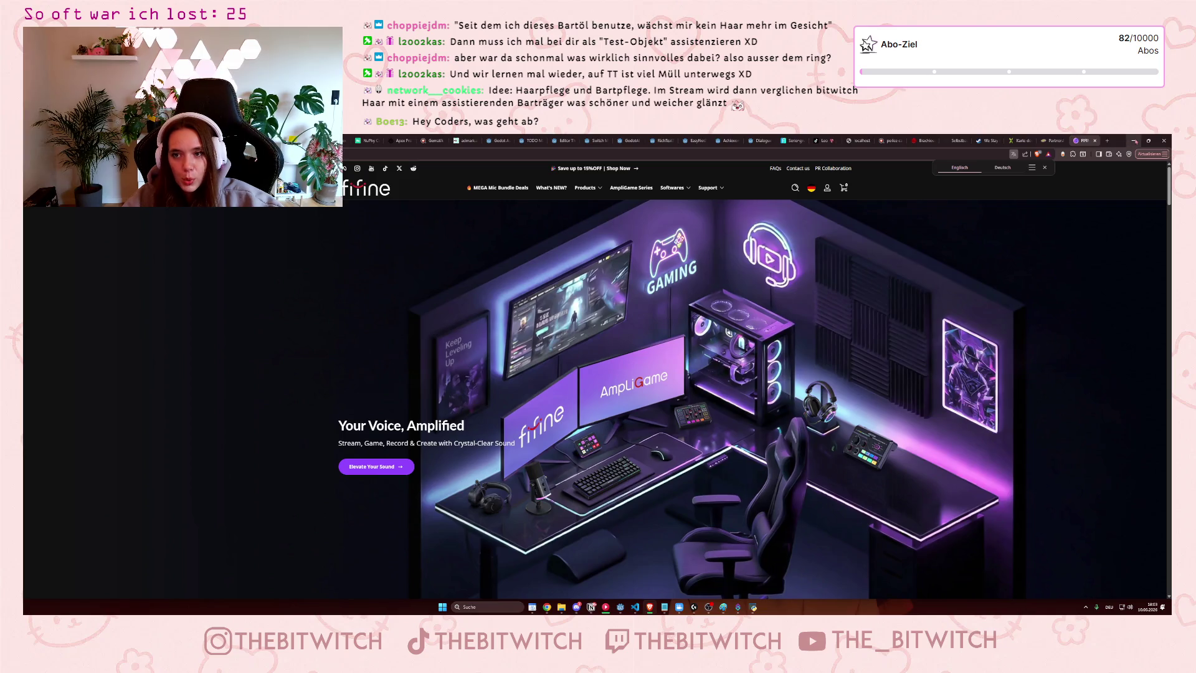
Minimize Brave to bring back Godot and the VS Code chat
left_click(1133, 140)
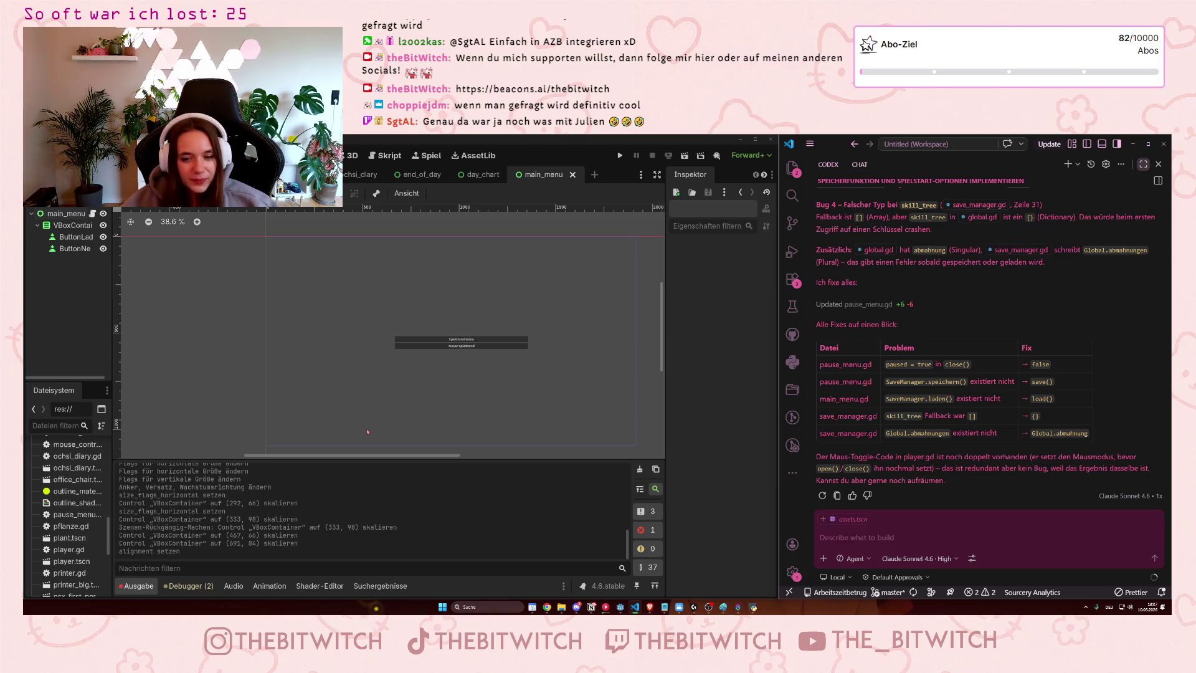
Read through Claude's four-bug review, then select the main_menu root node in Godot
scroll(995, 383, "up", 5)
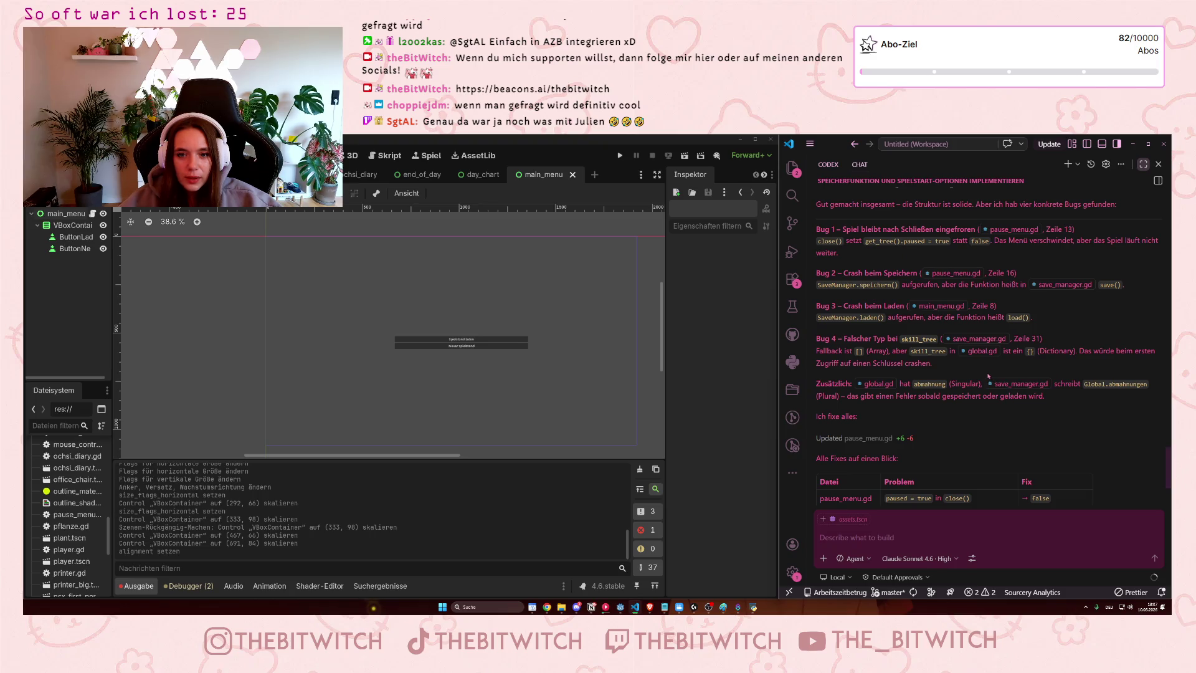
scroll(989, 375, "up", 3)
scroll(989, 375, "down", 4)
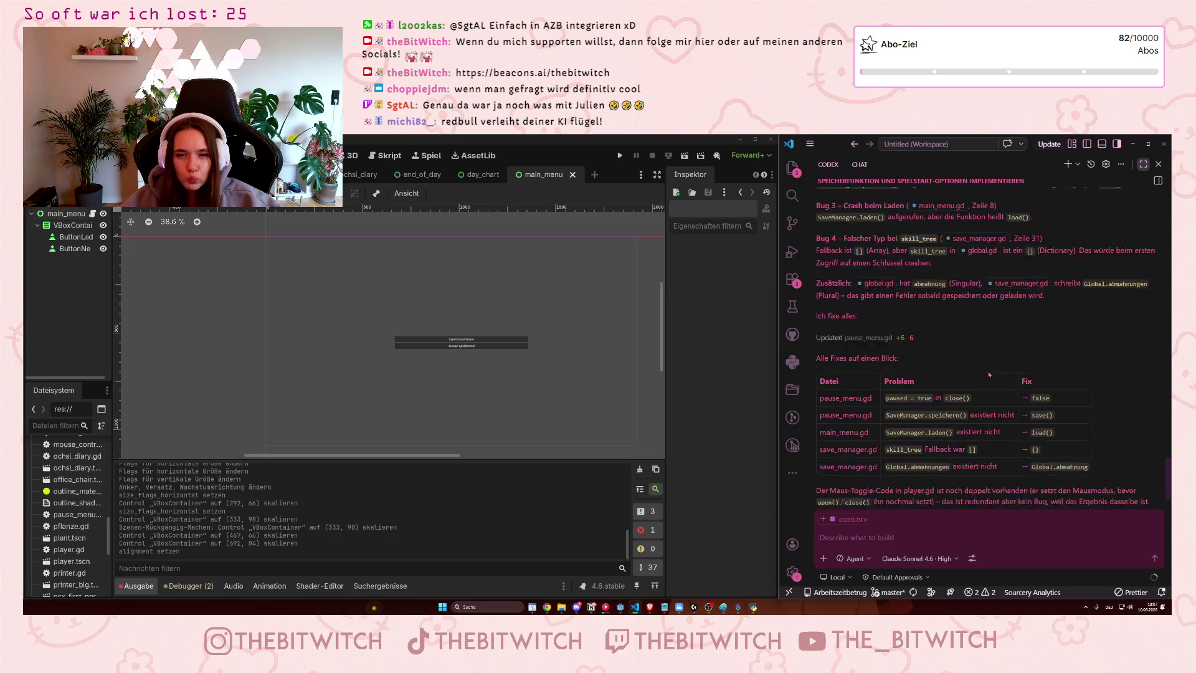
scroll(989, 374, "up", 2)
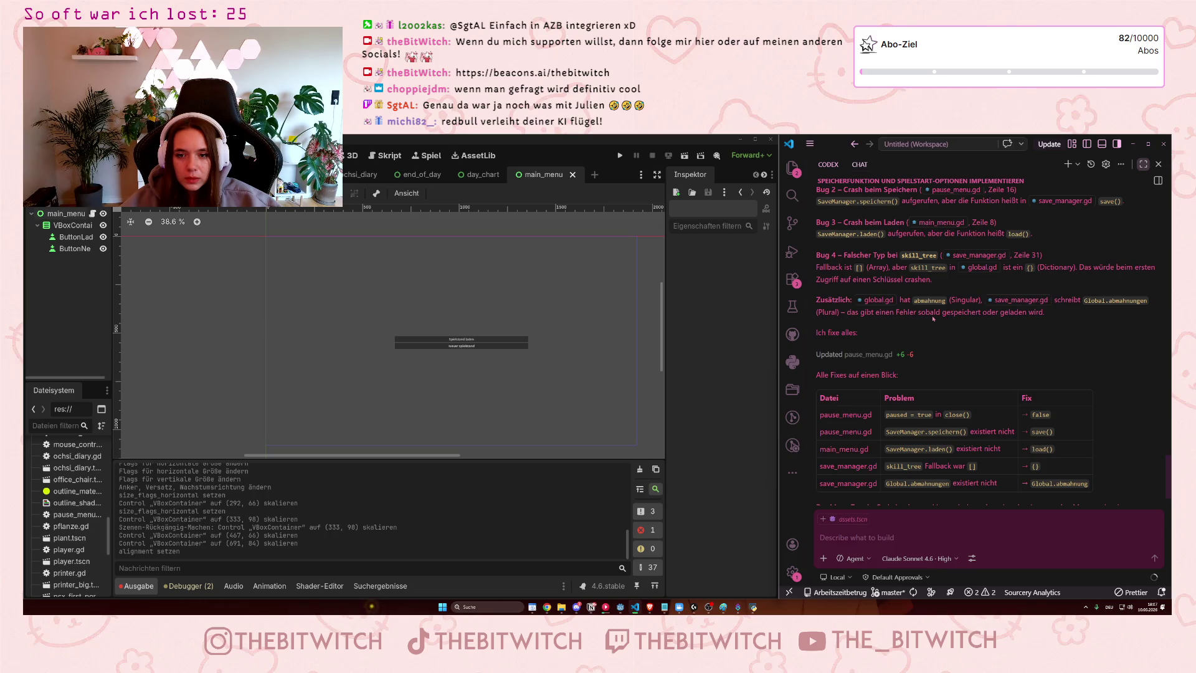
scroll(933, 319, "down", 2)
scroll(933, 318, "down", 15)
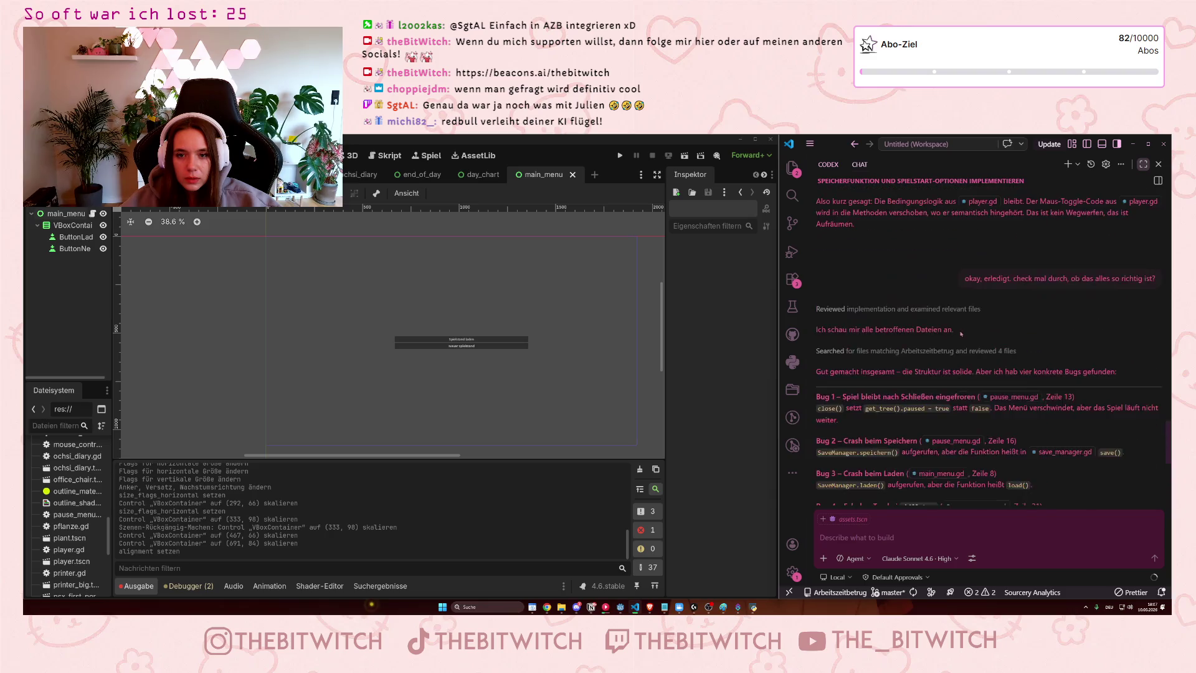
scroll(959, 338, "down", 3)
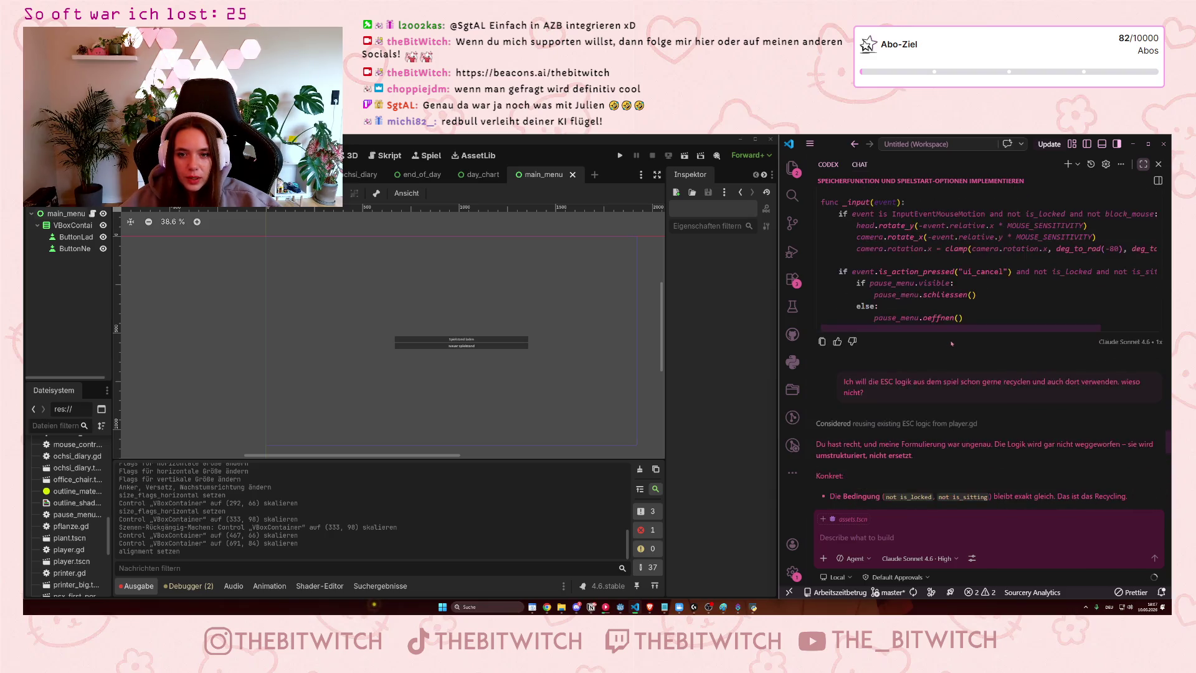
scroll(944, 368, "down", 5)
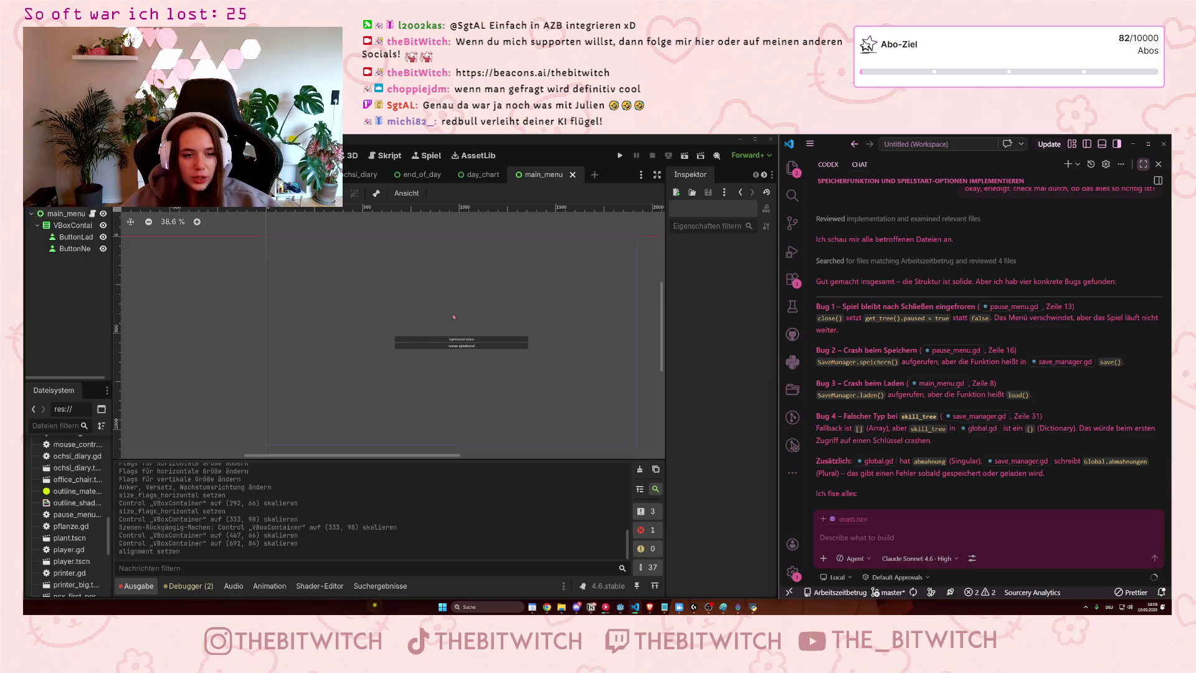
scroll(455, 318, "up", 1)
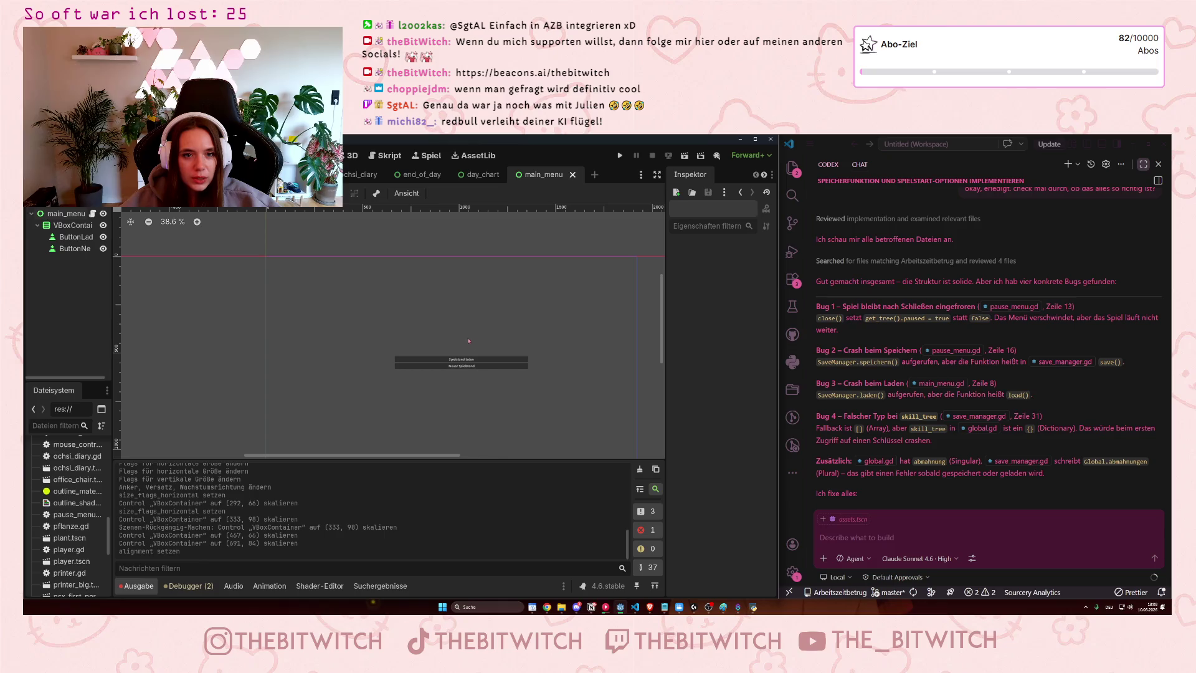
left_click(514, 372)
Switch to the pause_menu scene and open its pause_menu.gd script
scroll(425, 357, "up", 1)
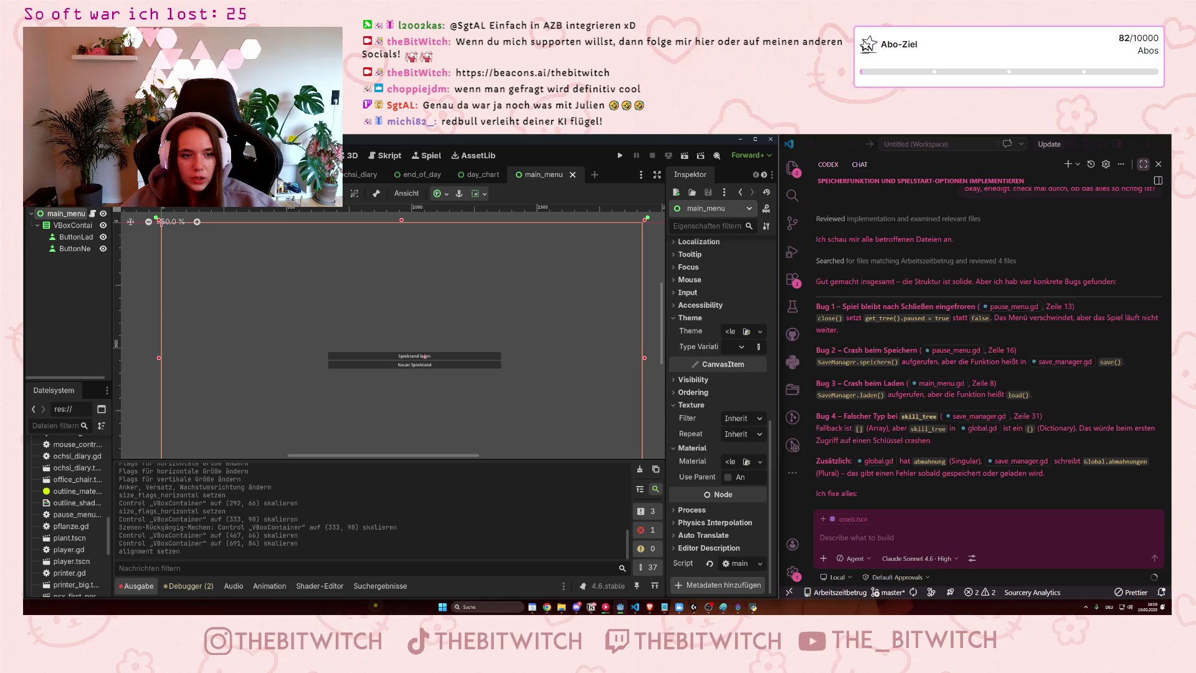
scroll(527, 350, "down", 1)
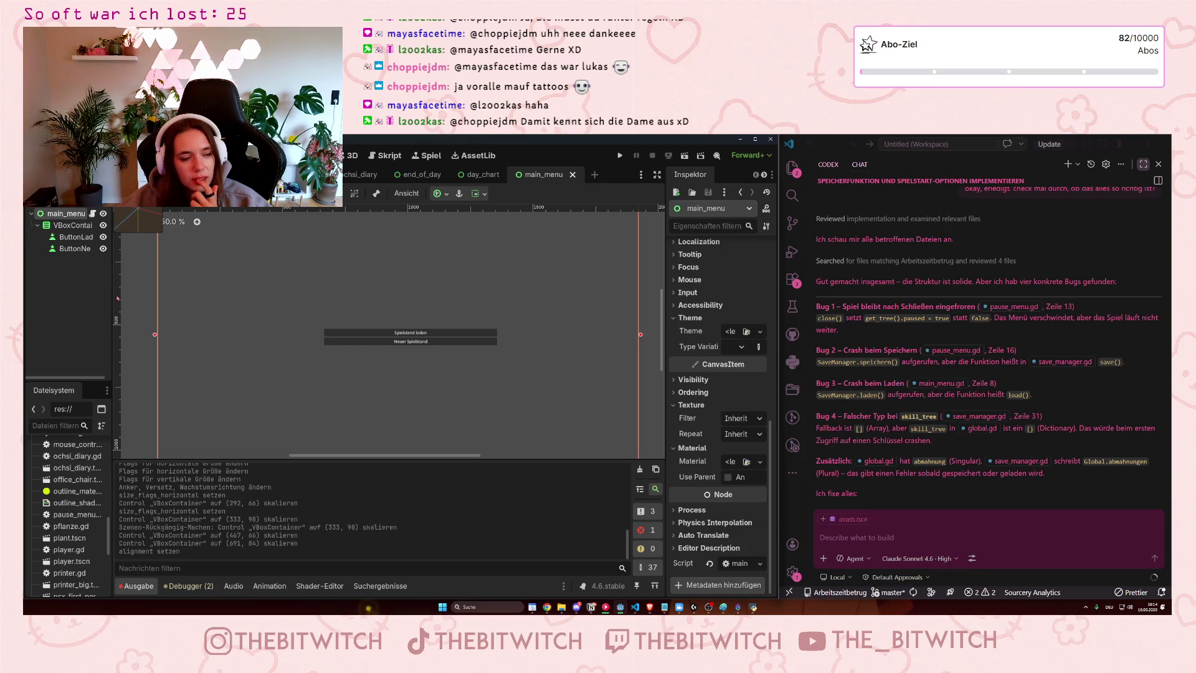
key("ctrl+Tab")
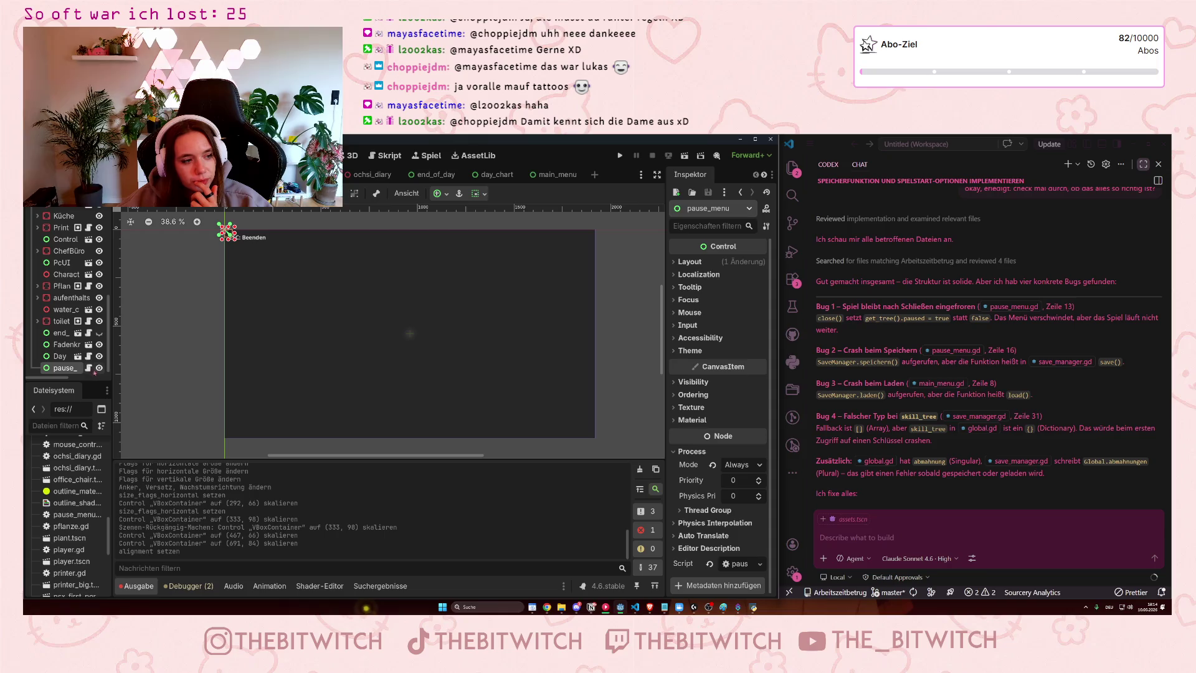
left_click(88, 368)
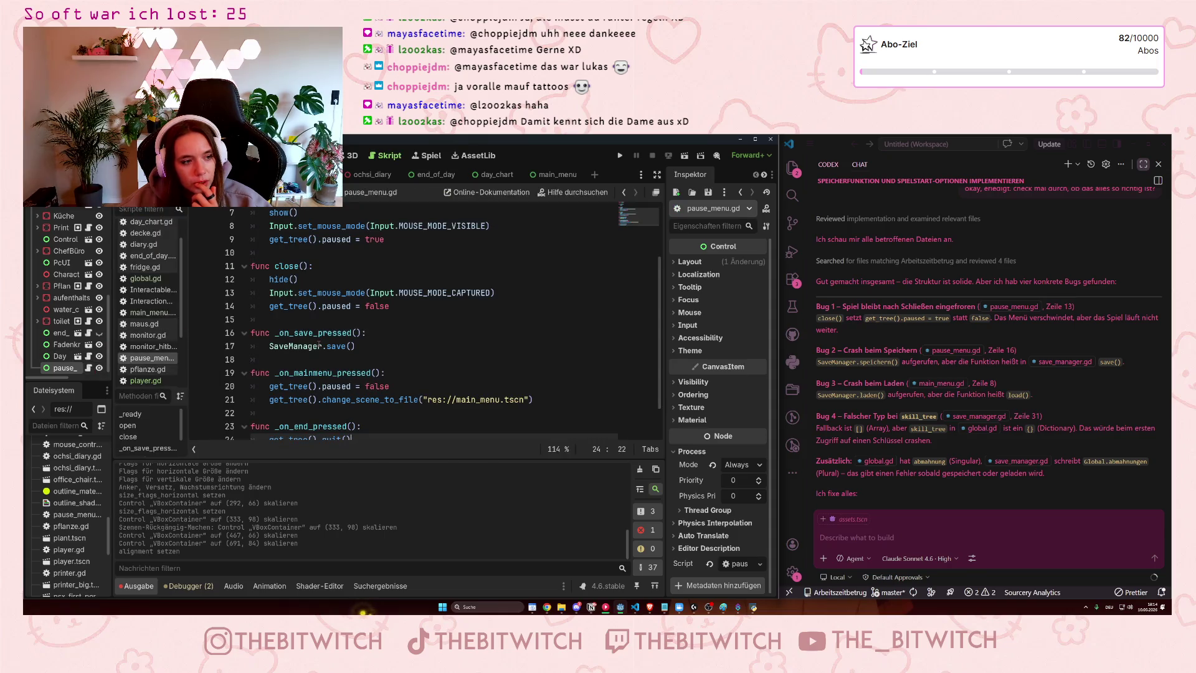
Open main_menu.gd from the scripts list, then return to the AI chat
scroll(326, 357, "down", 1)
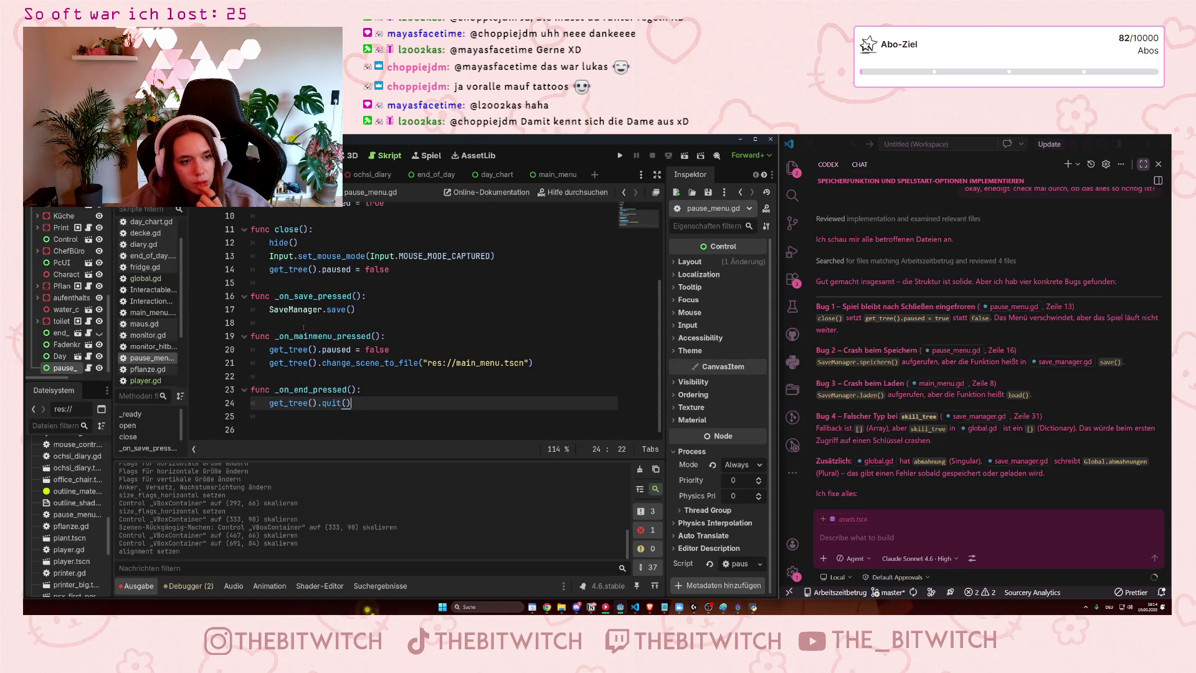
scroll(303, 327, "up", 3)
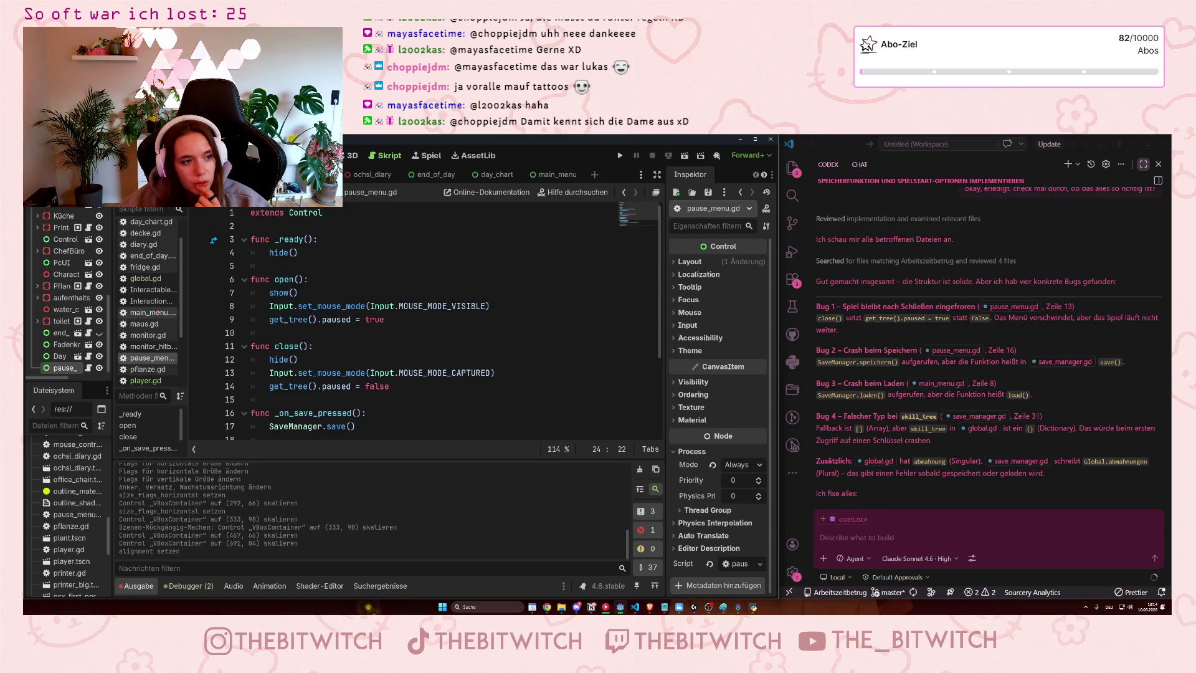
left_click(158, 312)
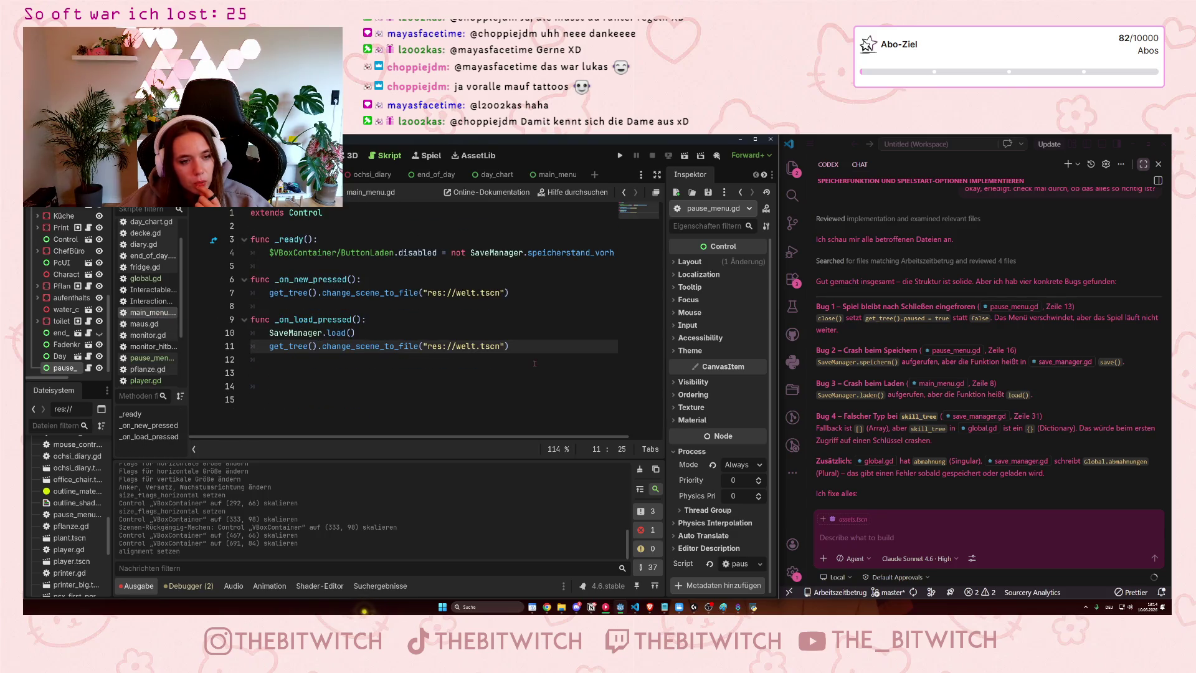
left_click(868, 537)
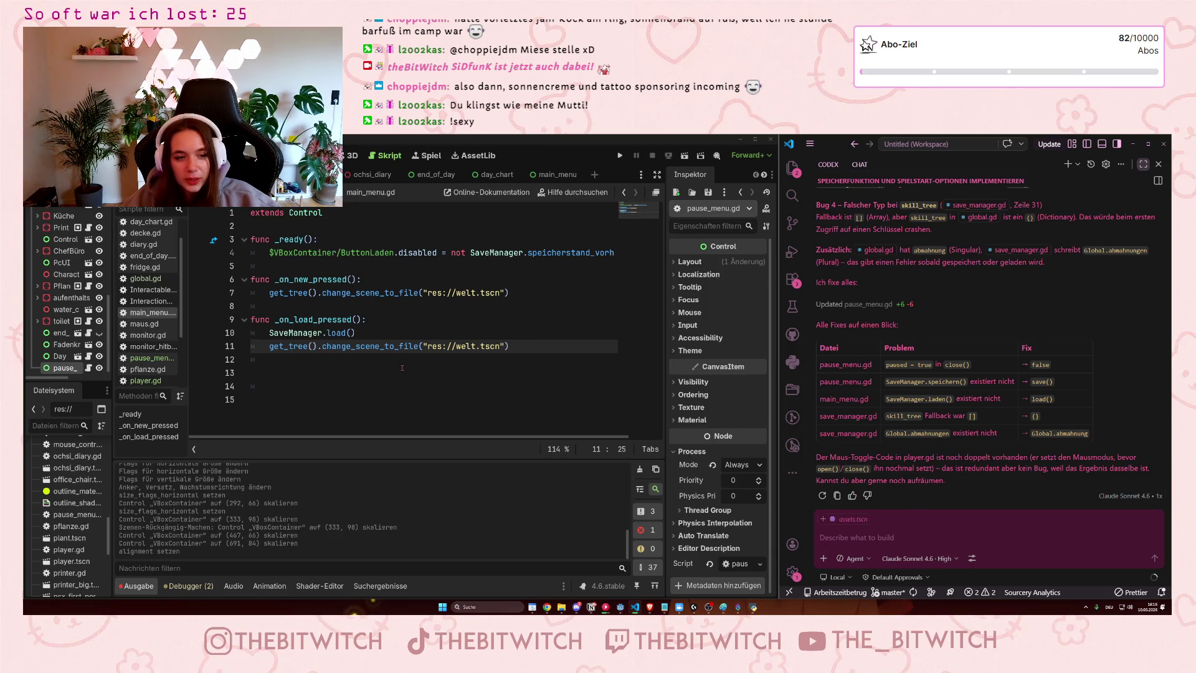
Ask Claude 'funktioniert das jetzt' with the chat switched to Ask mode
left_click(374, 369)
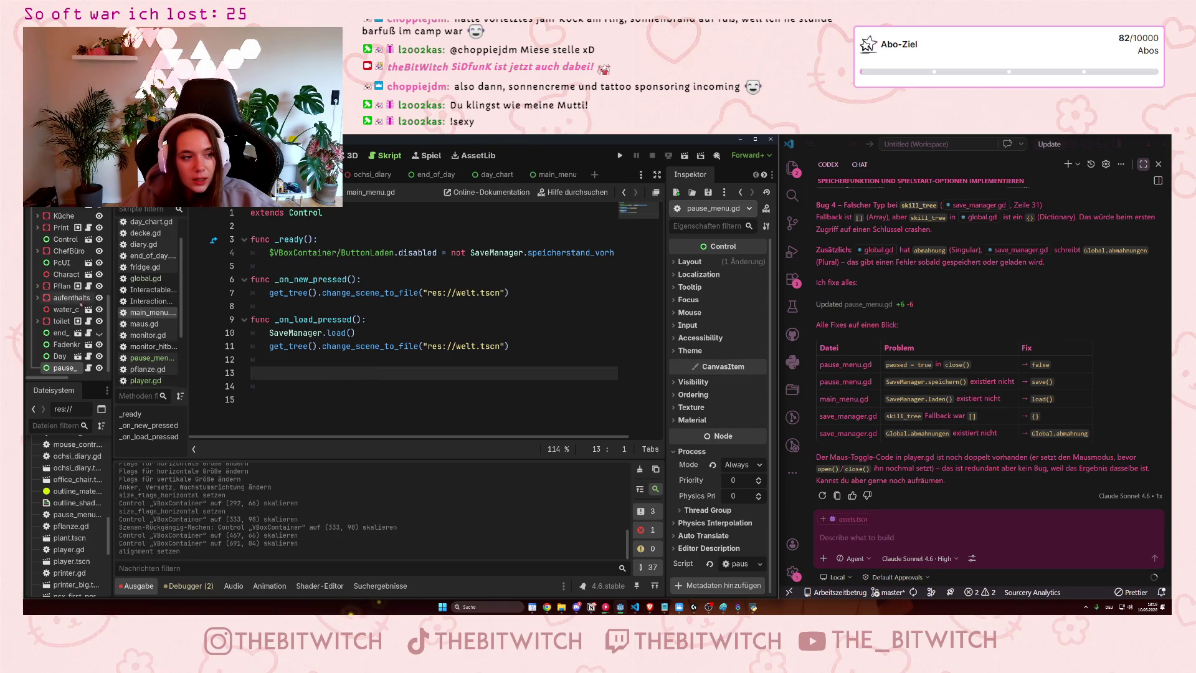
left_click(875, 538)
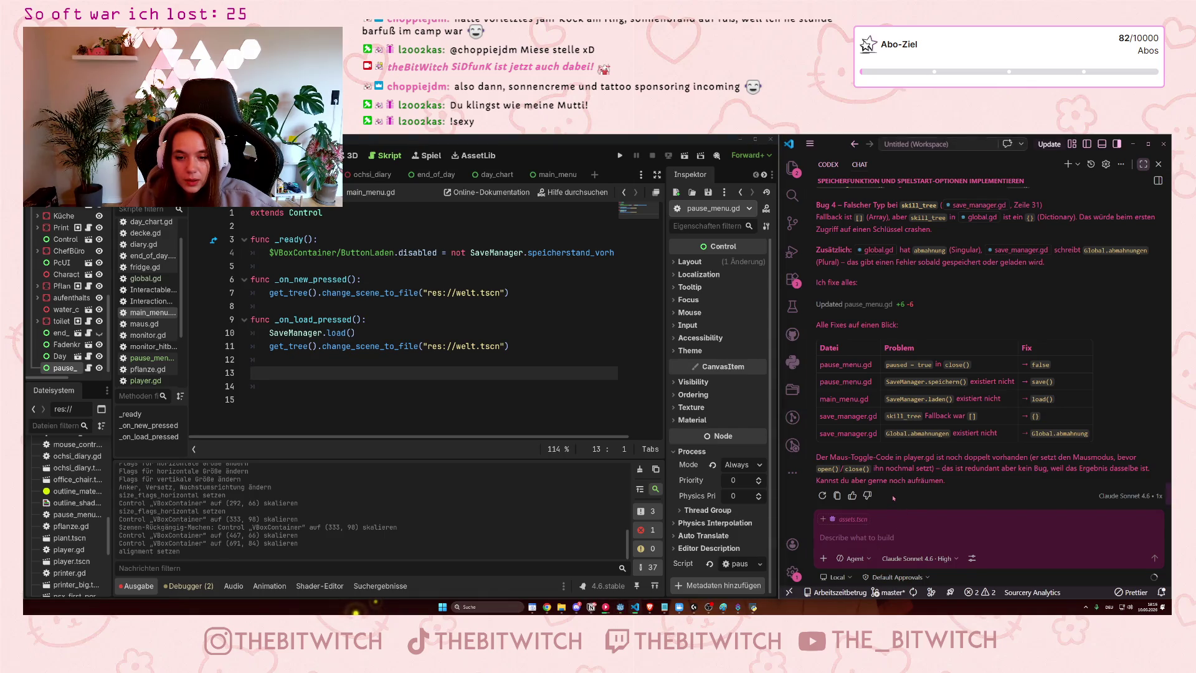
type("f")
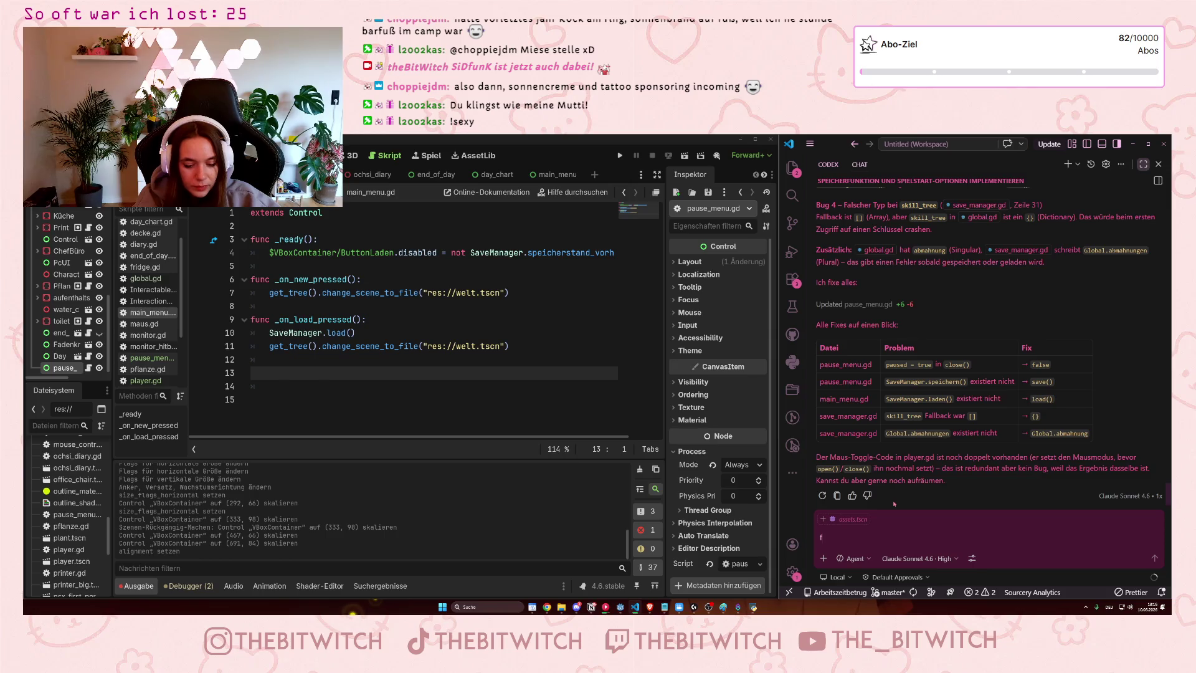
type("unktioniert das")
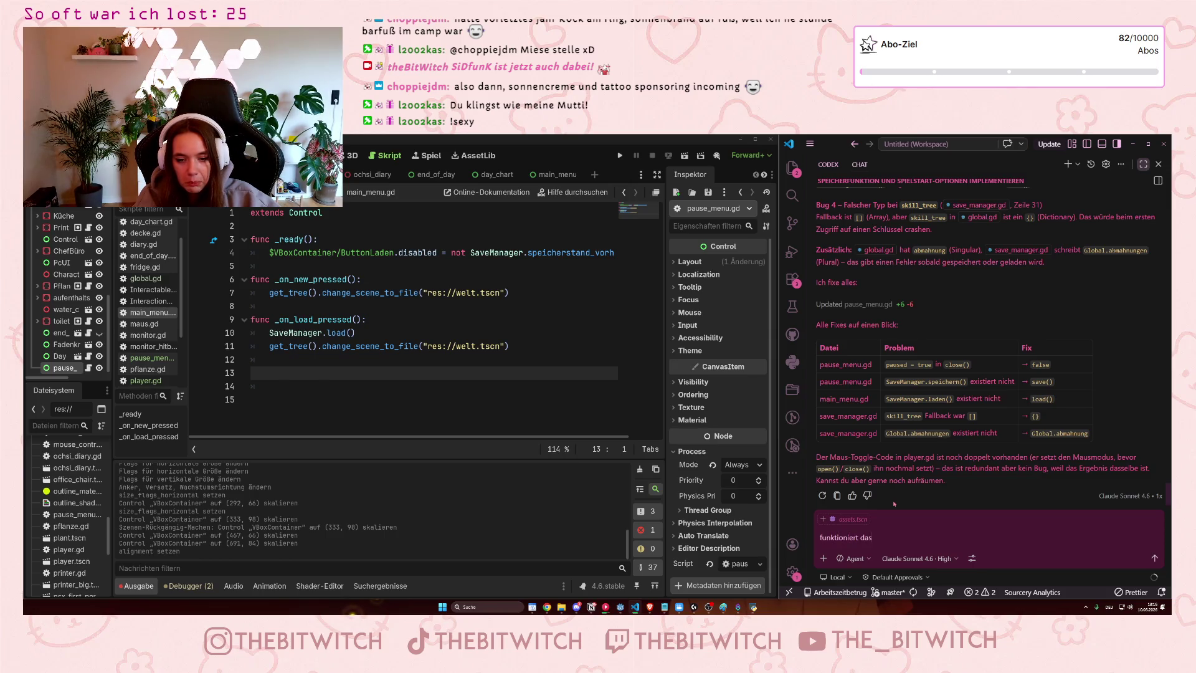
type(" jetzt")
left_click(854, 558)
left_click(860, 510)
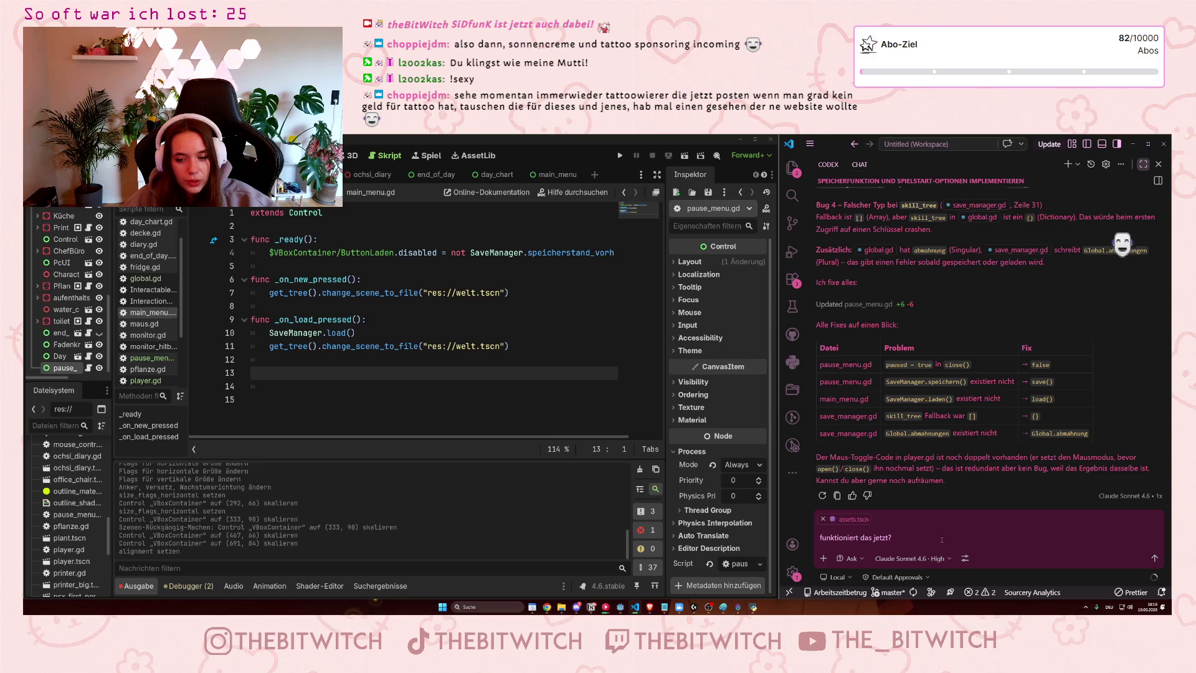
key("Return")
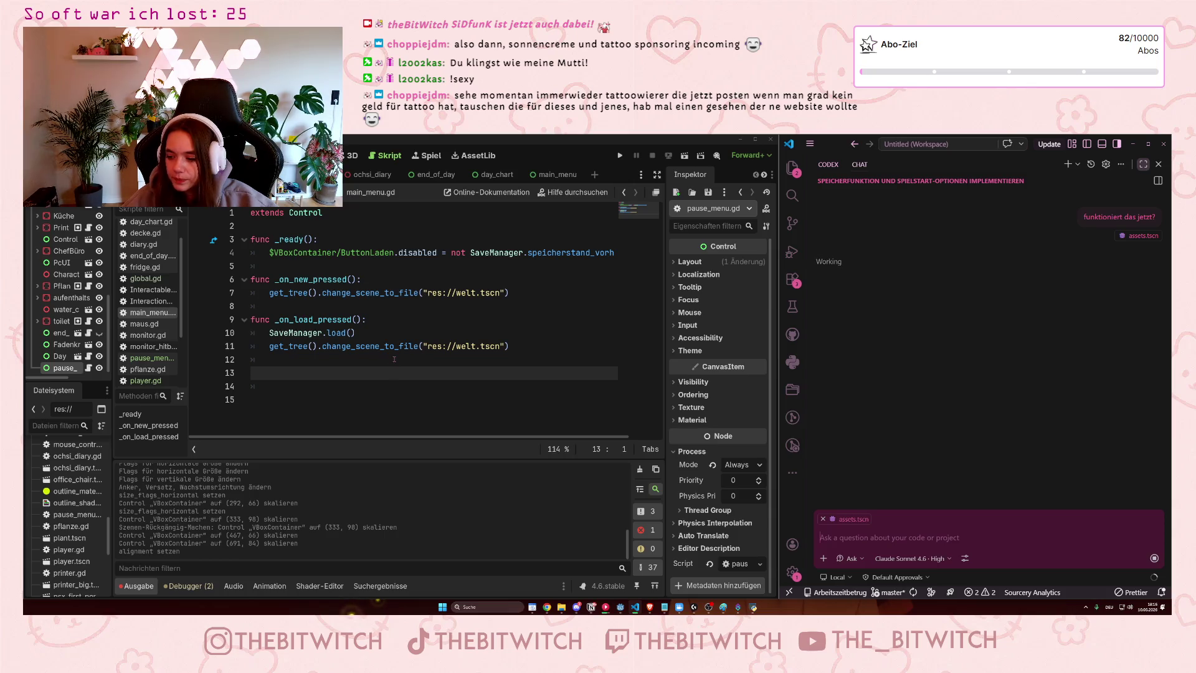
Read Claude's reply listing three remaining bugs in pause_menu.gd and save_manager.gd
mouse_move(392, 350)
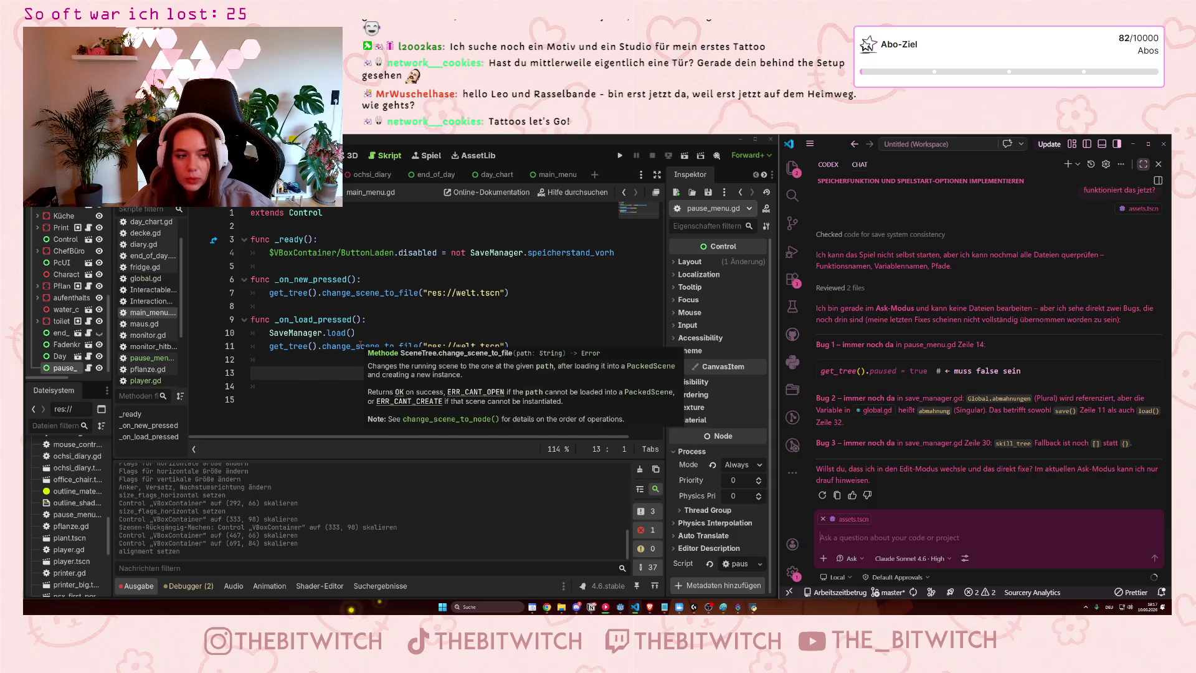
Jump to the SaveManager.load() call on line 10 of main_menu.gd, then reopen pause_menu.gd in Godot
left_click(377, 332)
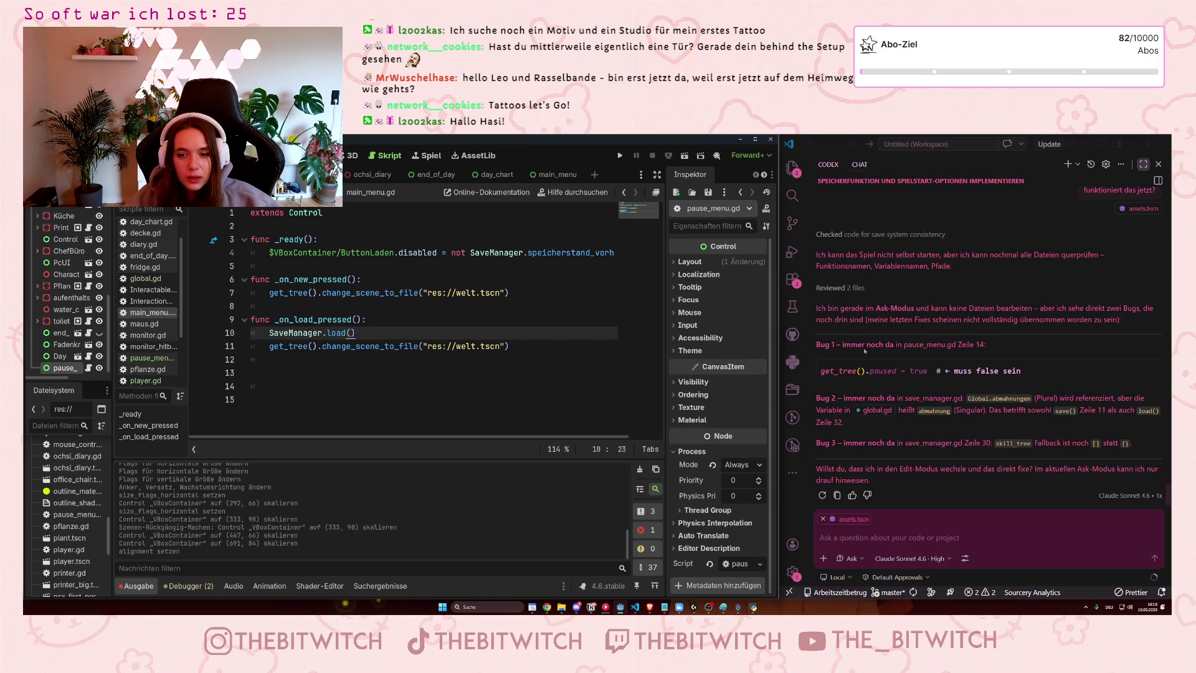
left_click(152, 357)
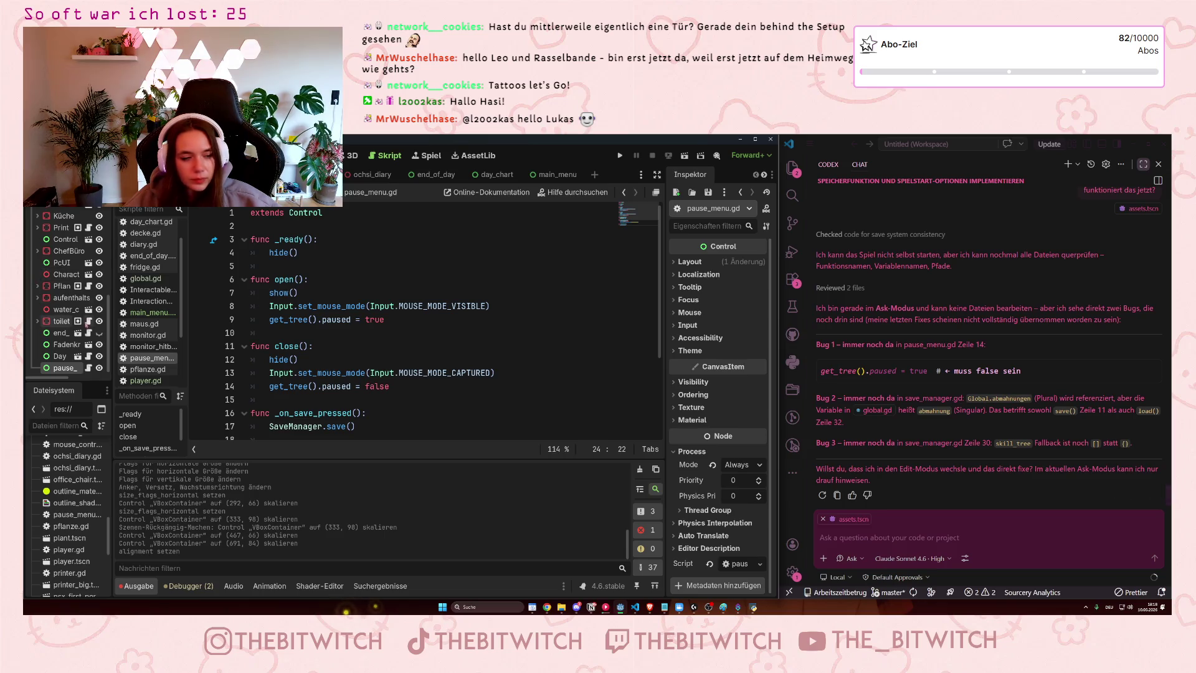
Open global.gd and scroll through it to review its contents
scroll(150, 349, "down", 2)
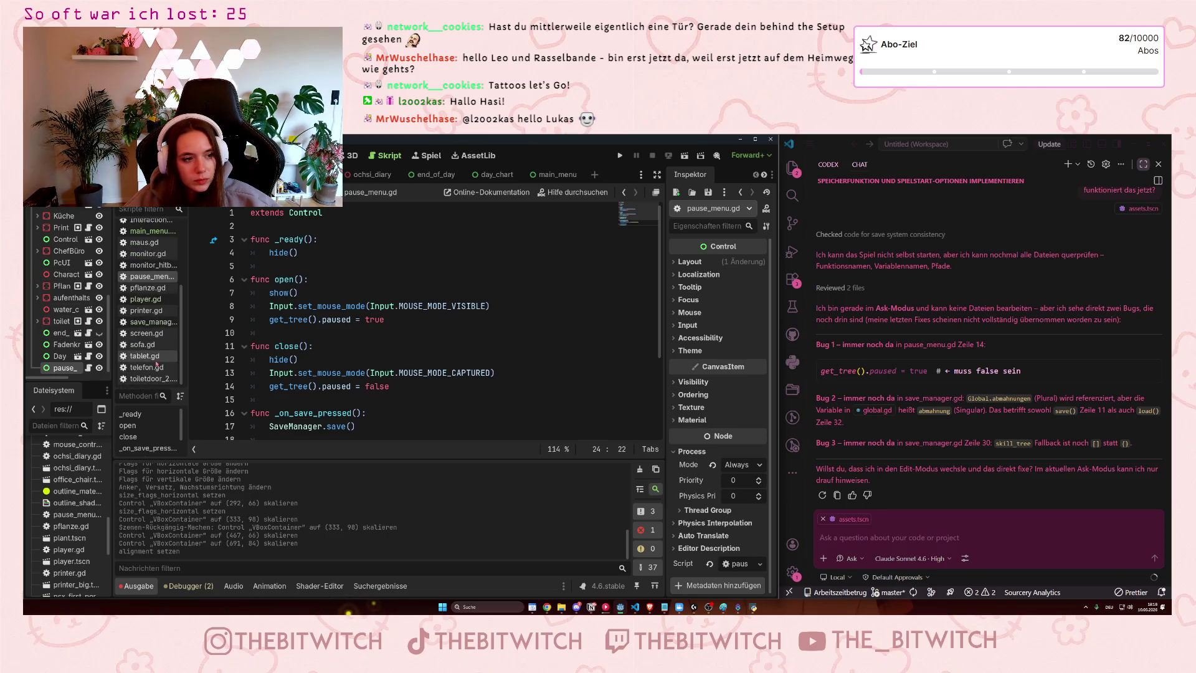
scroll(150, 349, "up", 4)
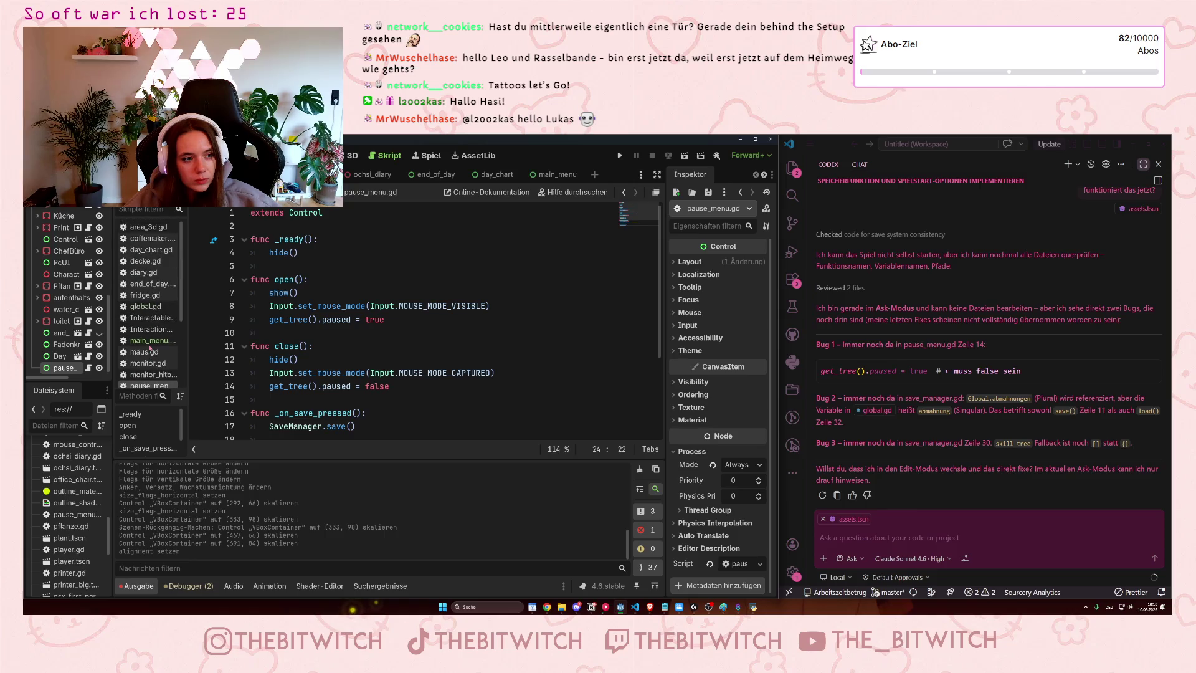
left_click(148, 307)
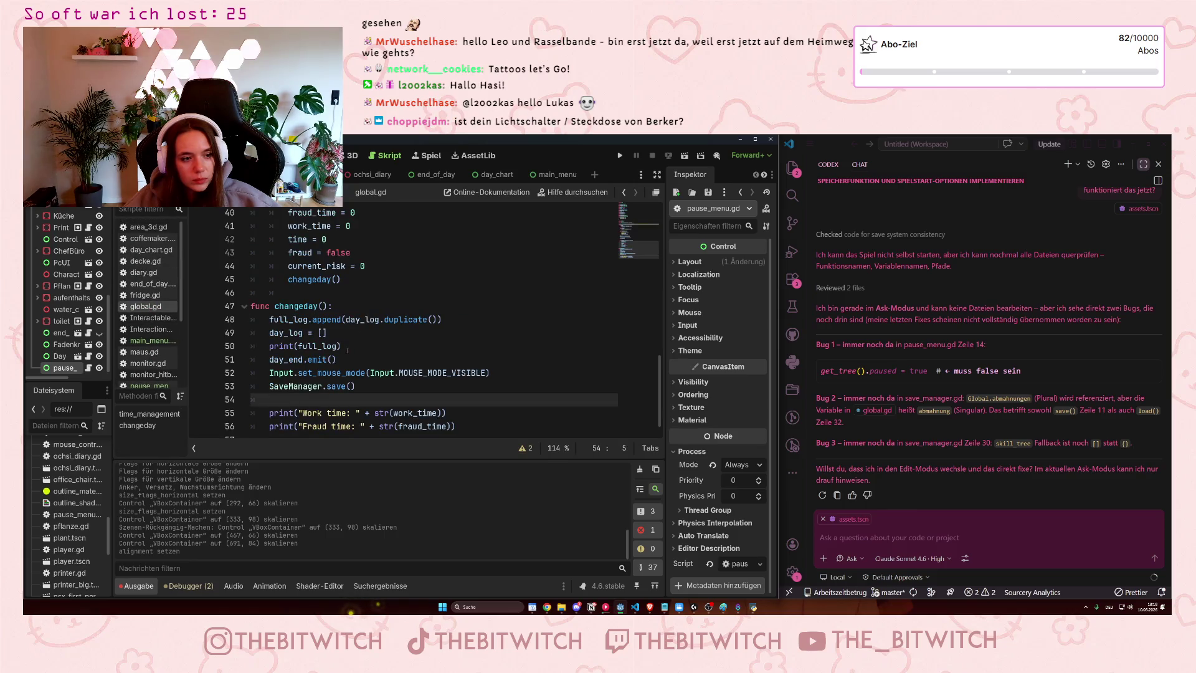
scroll(347, 350, "up", 3)
scroll(347, 349, "up", 4)
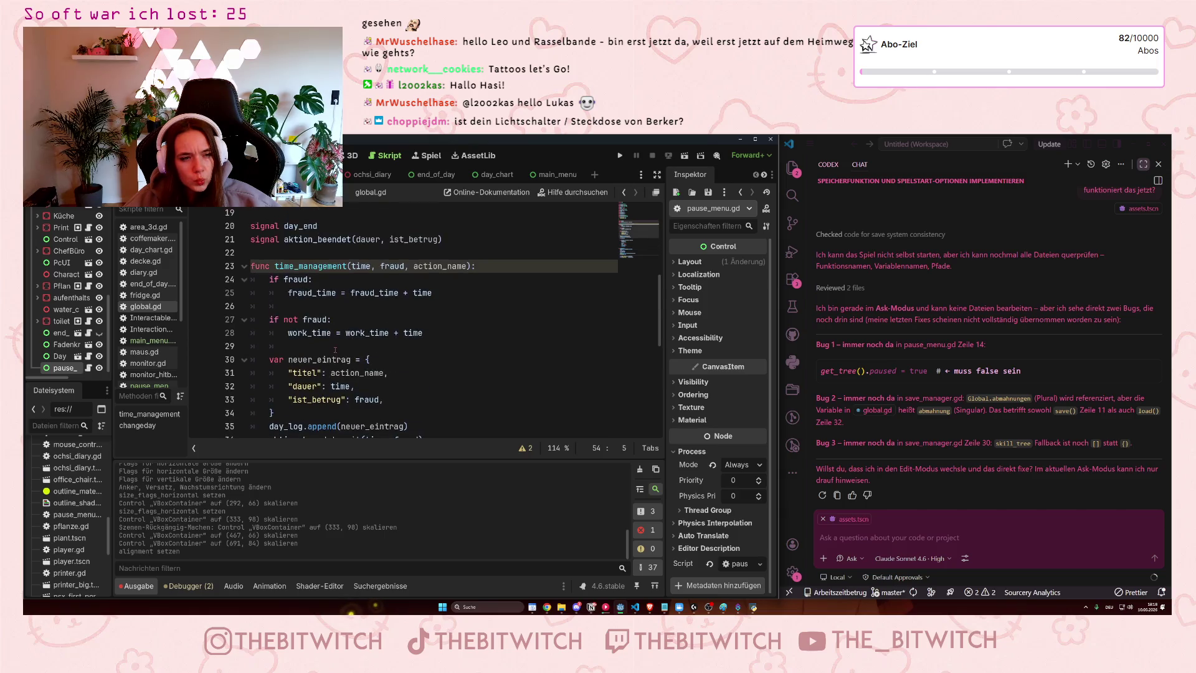
scroll(332, 347, "up", 6)
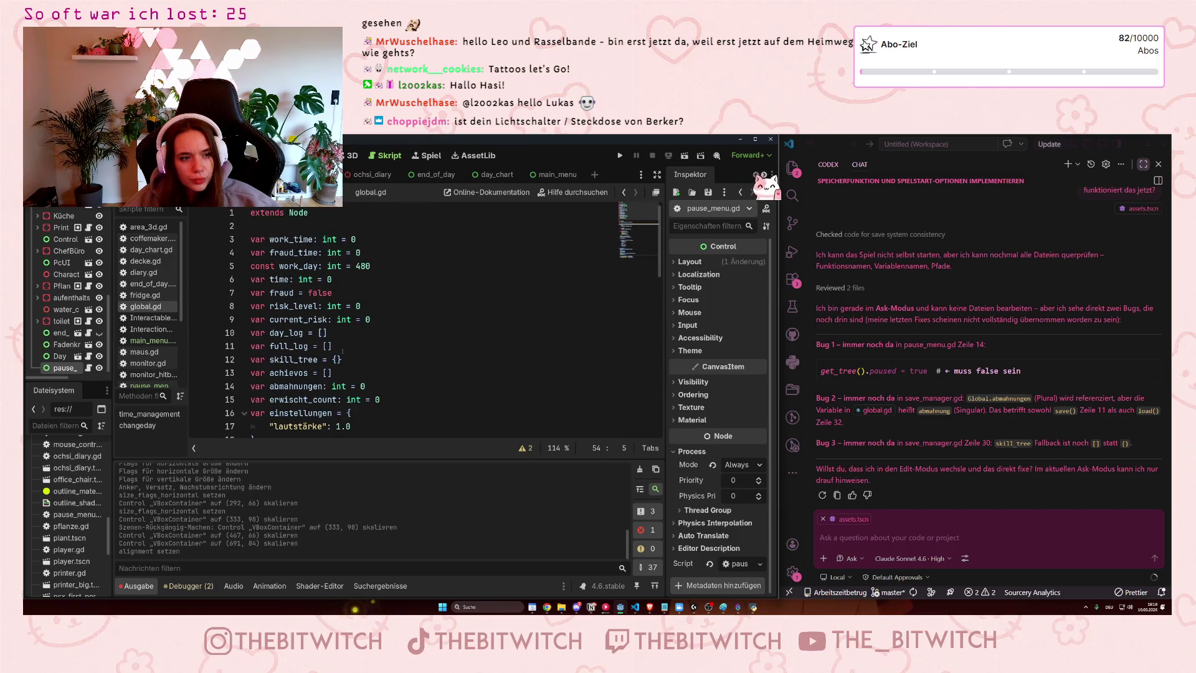
scroll(381, 354, "down", 4)
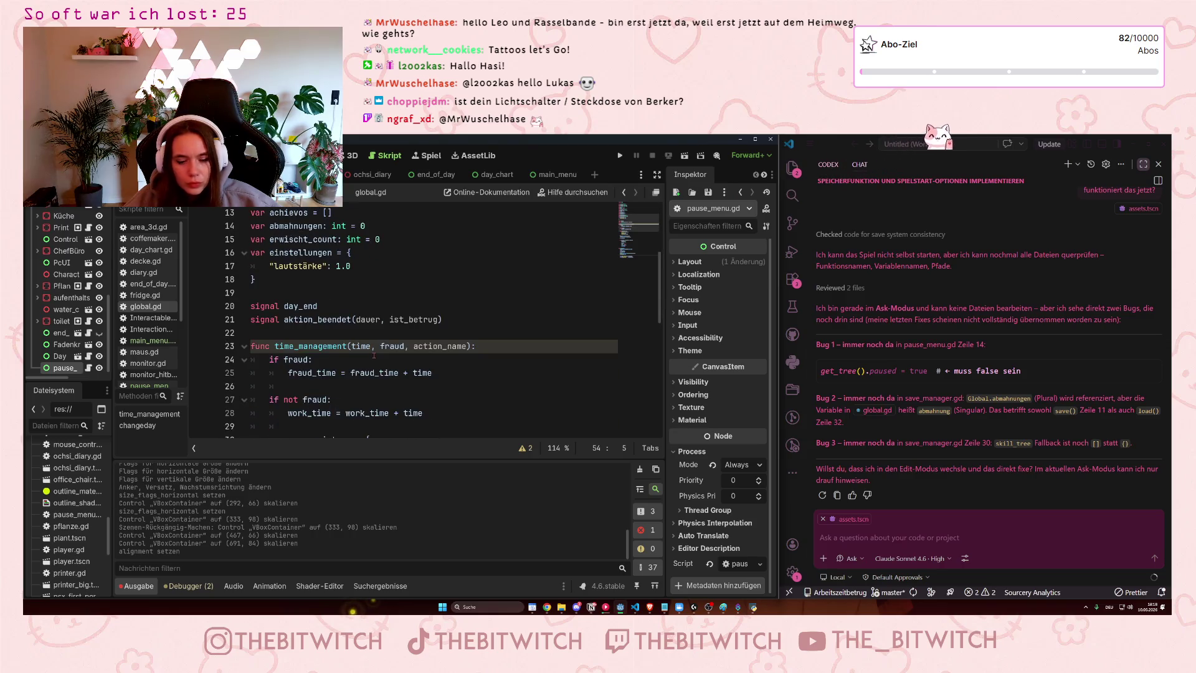
scroll(374, 356, "up", 3)
scroll(374, 356, "up", 1)
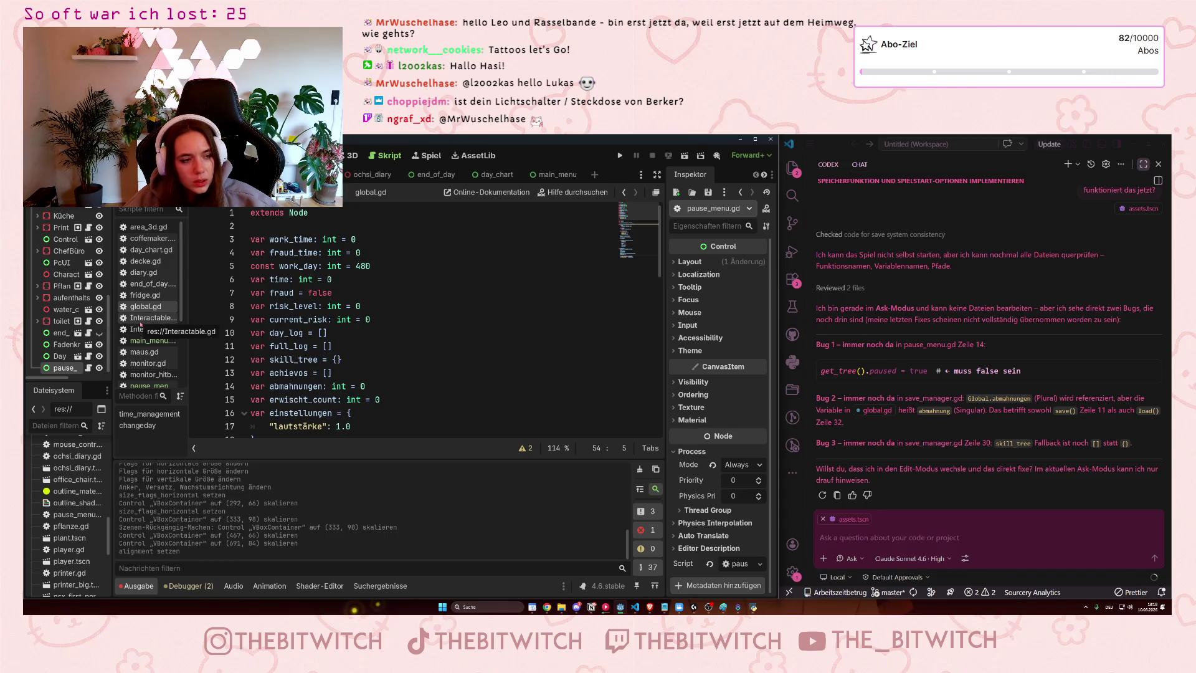
scroll(141, 324, "down", 3)
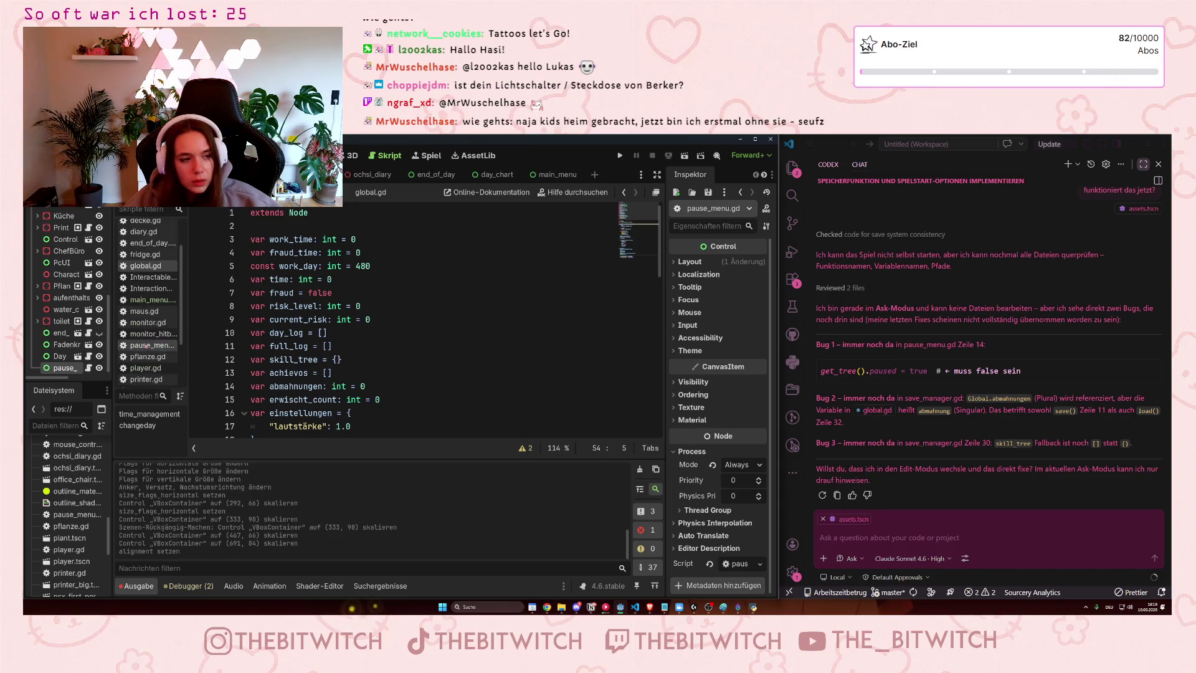
Open save_manager.gd and scroll through its save() and load() functions
left_click(146, 352)
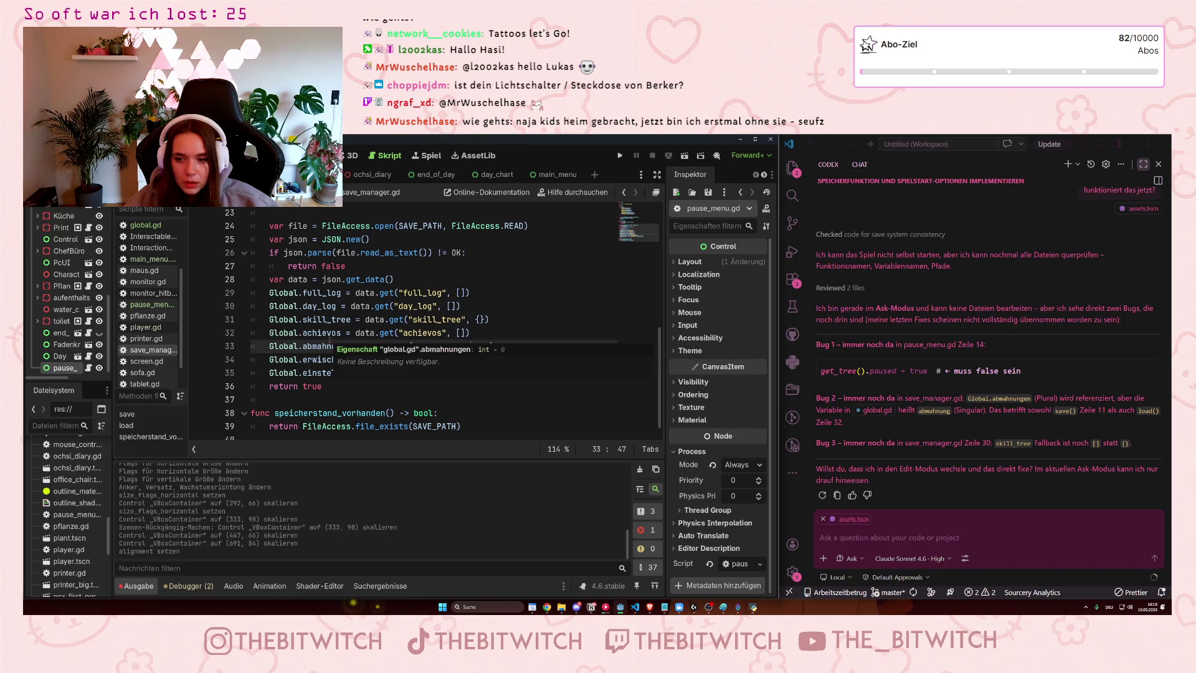
scroll(588, 359, "down", 1)
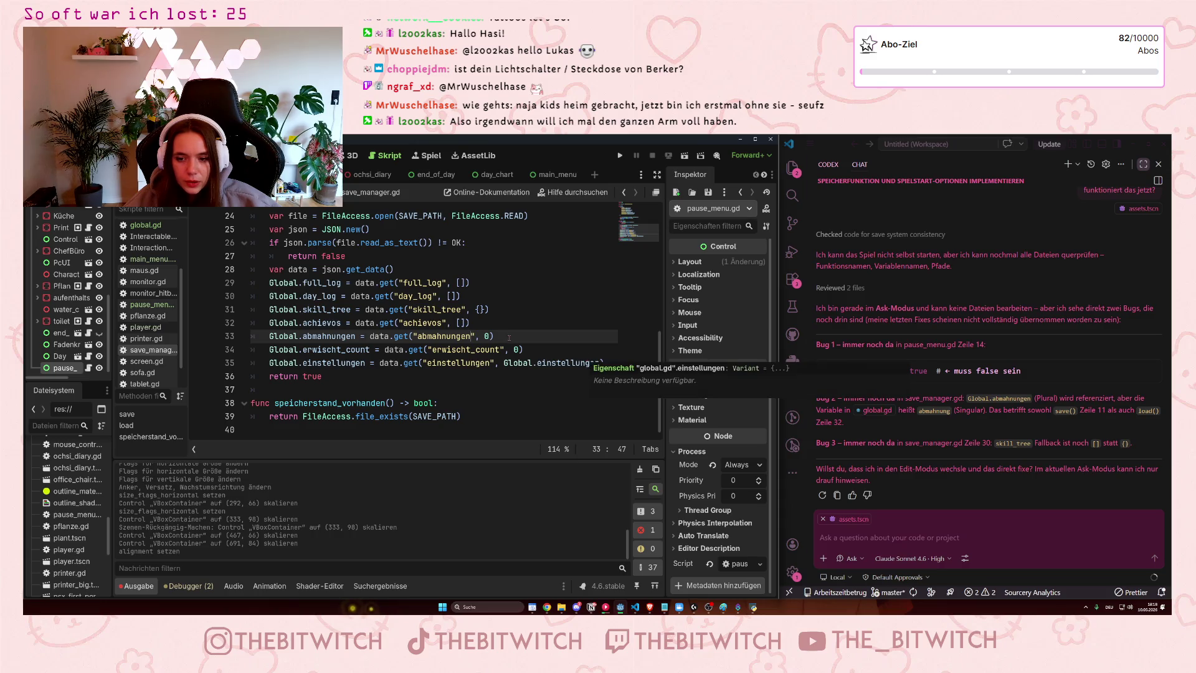
scroll(587, 359, "up", 3)
scroll(276, 313, "up", 5)
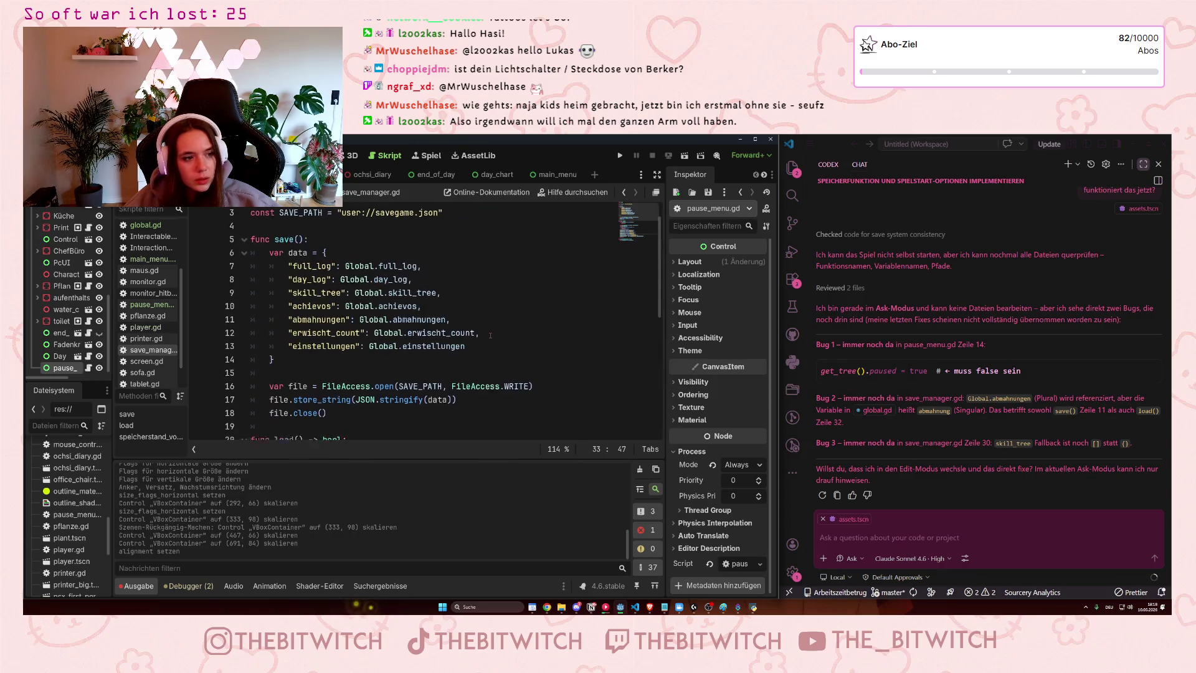
scroll(371, 306, "down", 8)
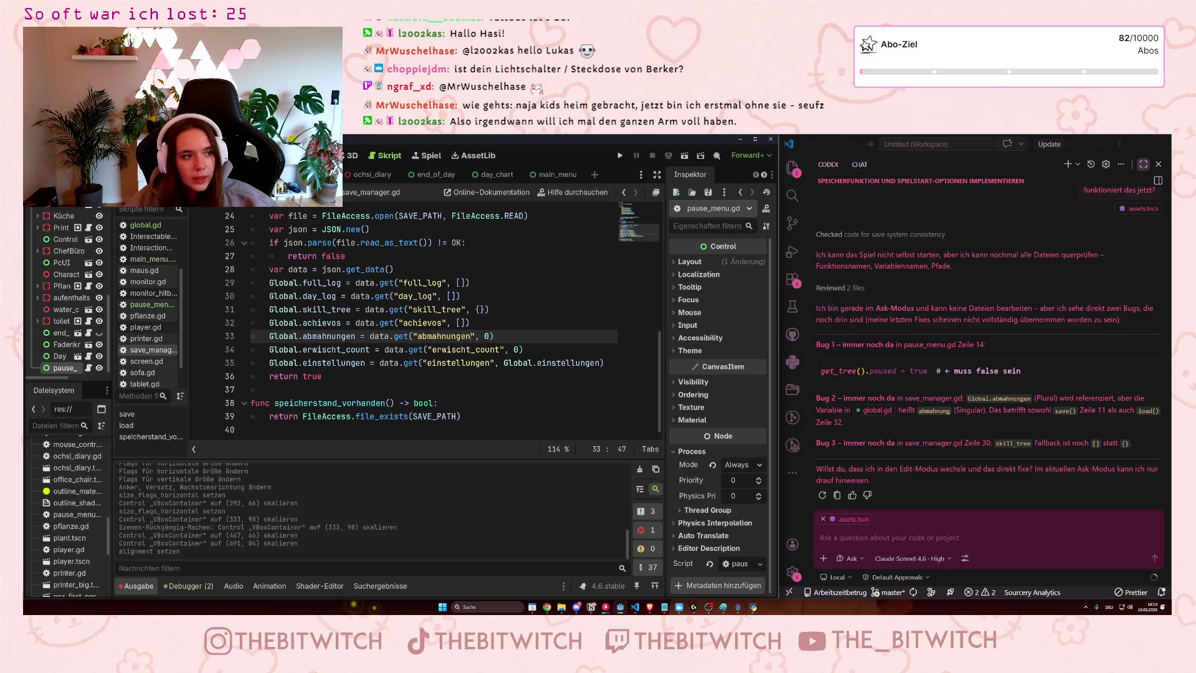
left_click(71, 155)
left_click(94, 187)
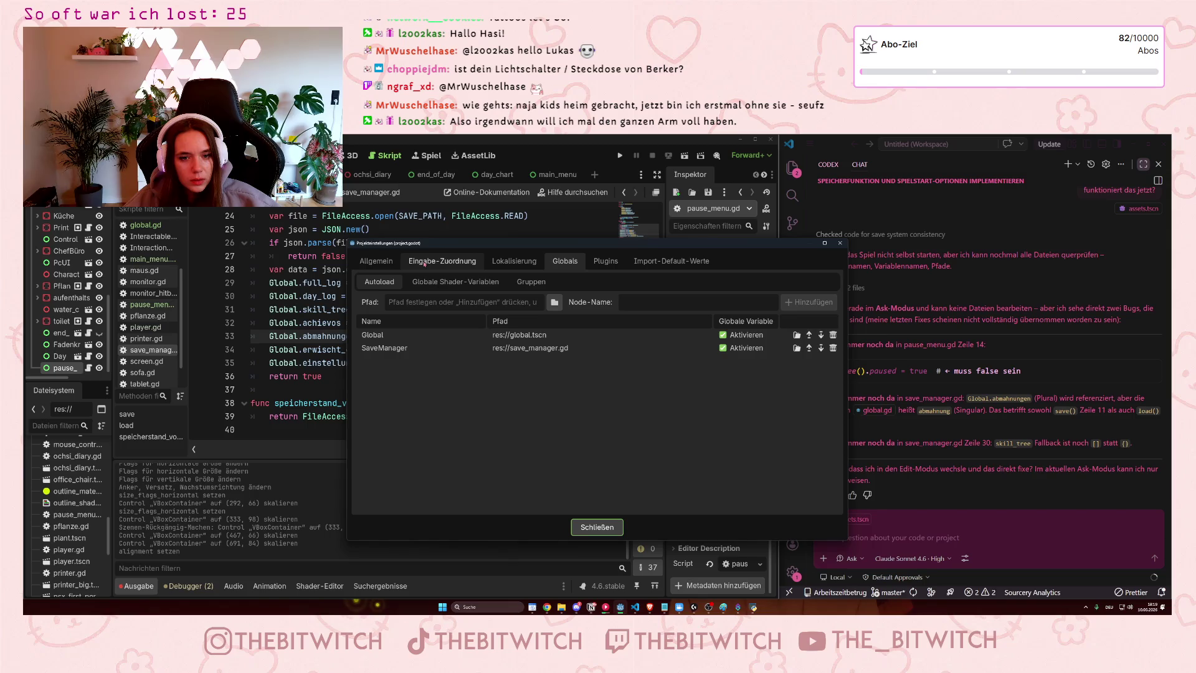
left_click(376, 261)
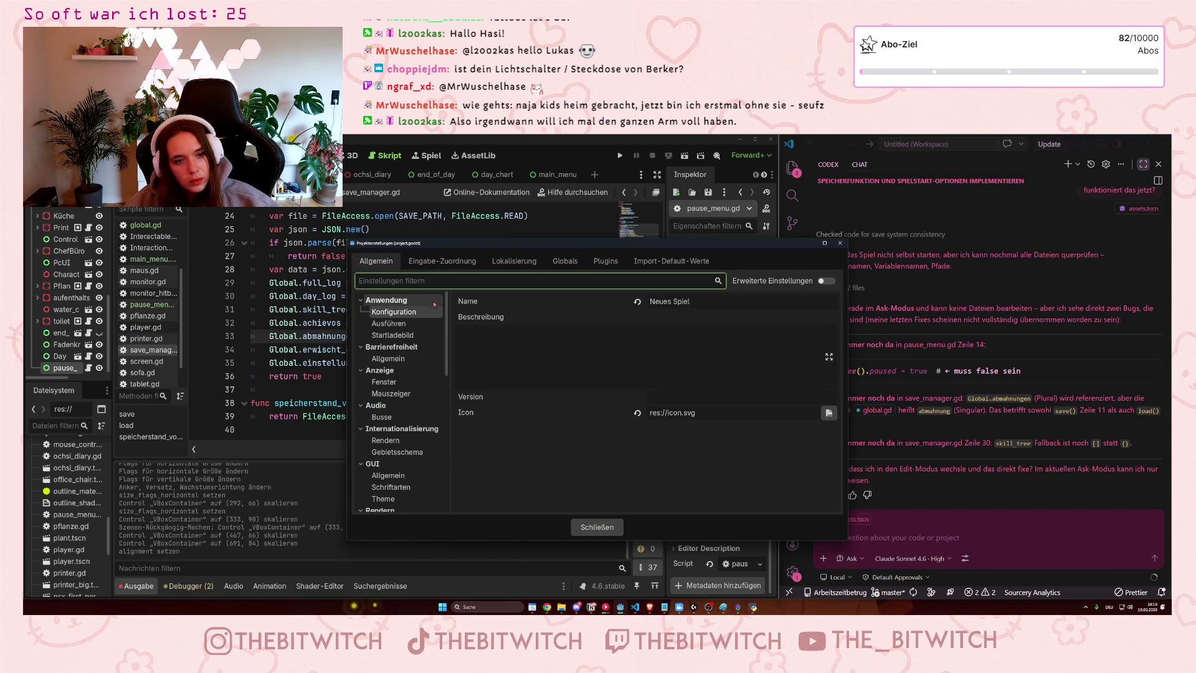
scroll(408, 393, "down", 5)
scroll(412, 397, "down", 4)
scroll(422, 394, "up", 10)
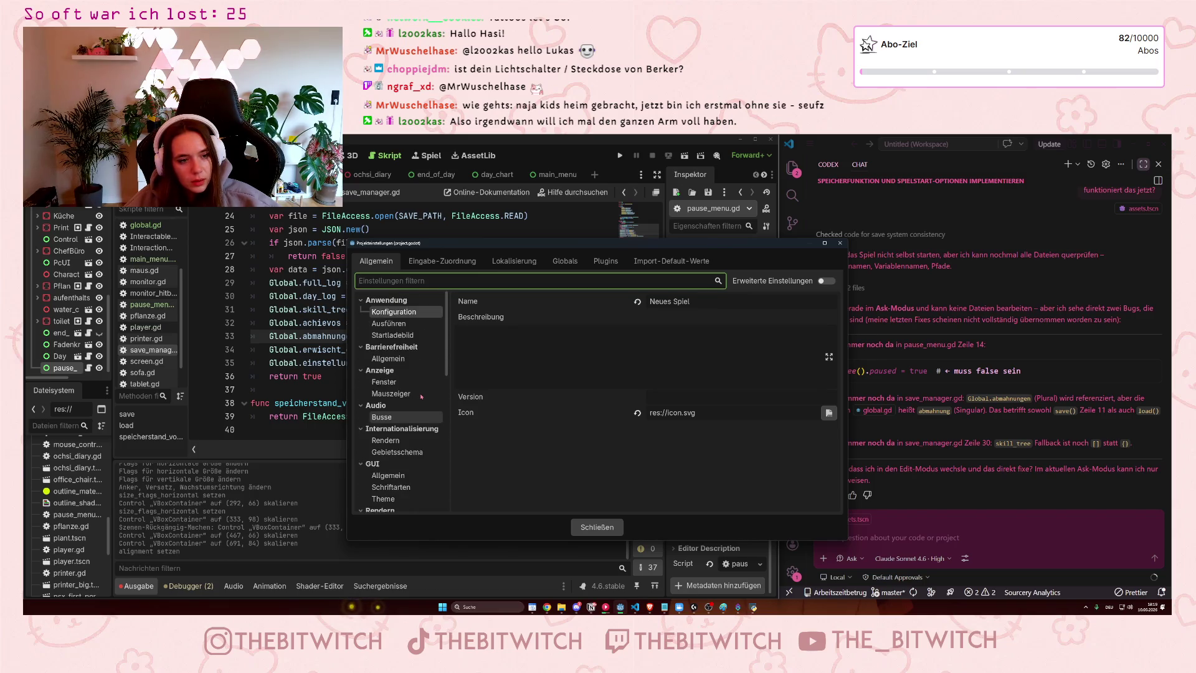
scroll(416, 436, "down", 2)
scroll(413, 457, "down", 5)
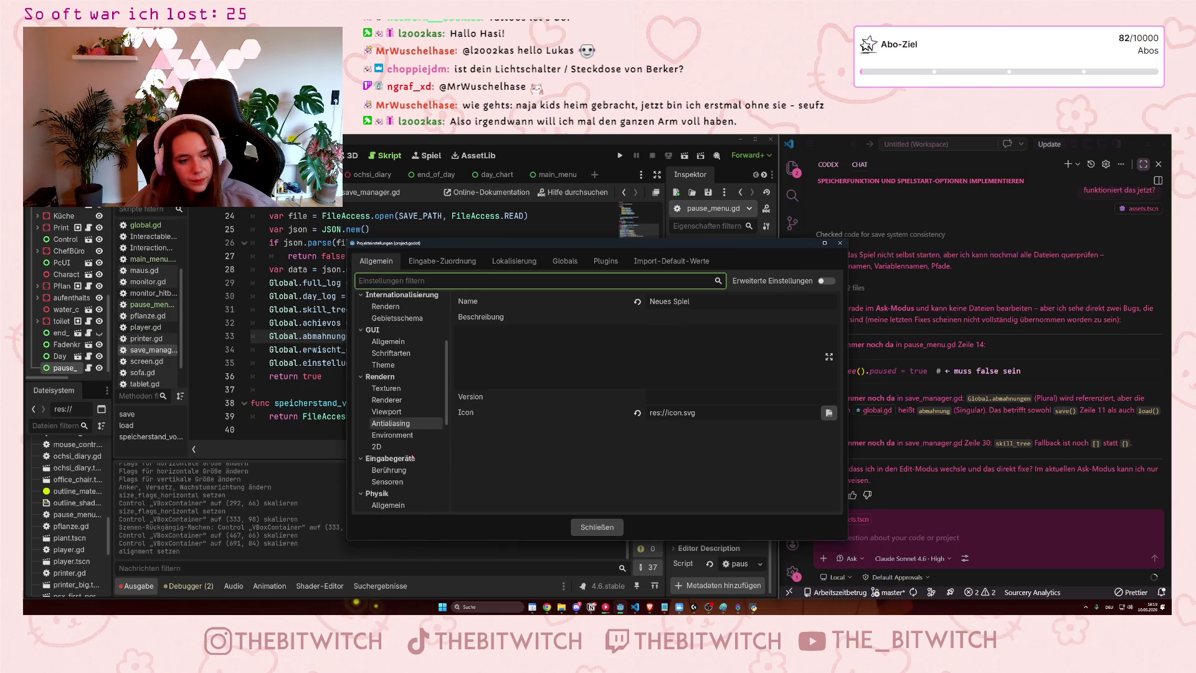
scroll(413, 452, "up", 7)
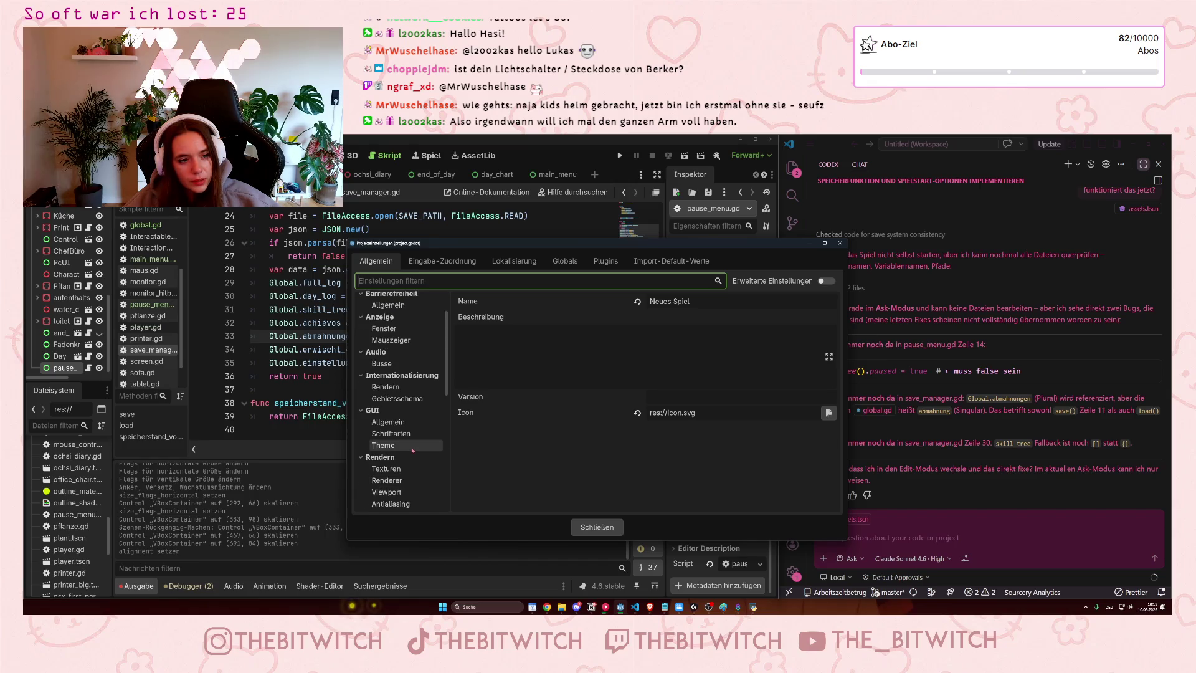
scroll(399, 436, "down", 4)
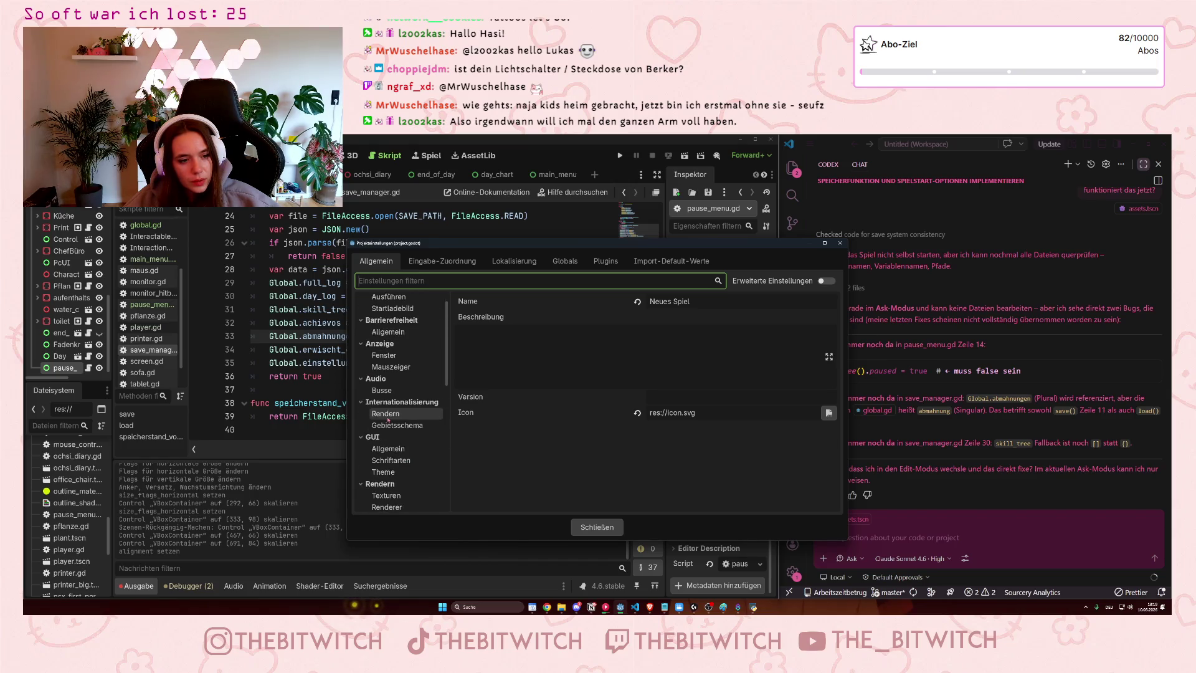
scroll(388, 421, "down", 5)
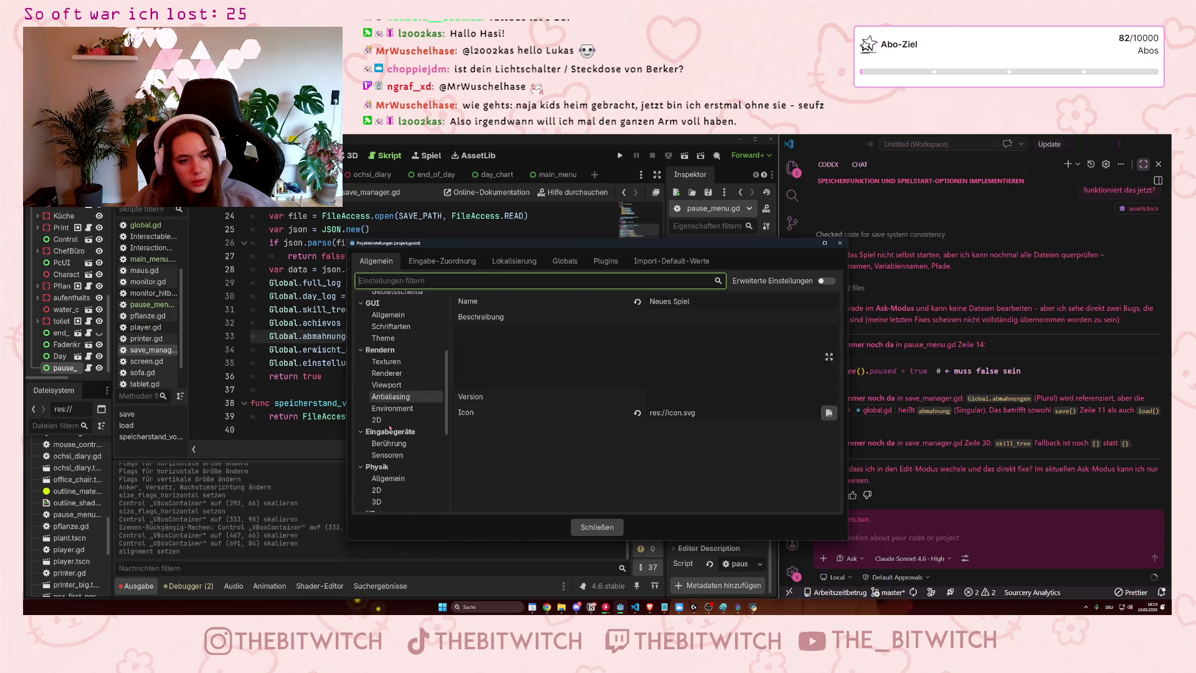
scroll(388, 471, "down", 5)
scroll(391, 473, "up", 15)
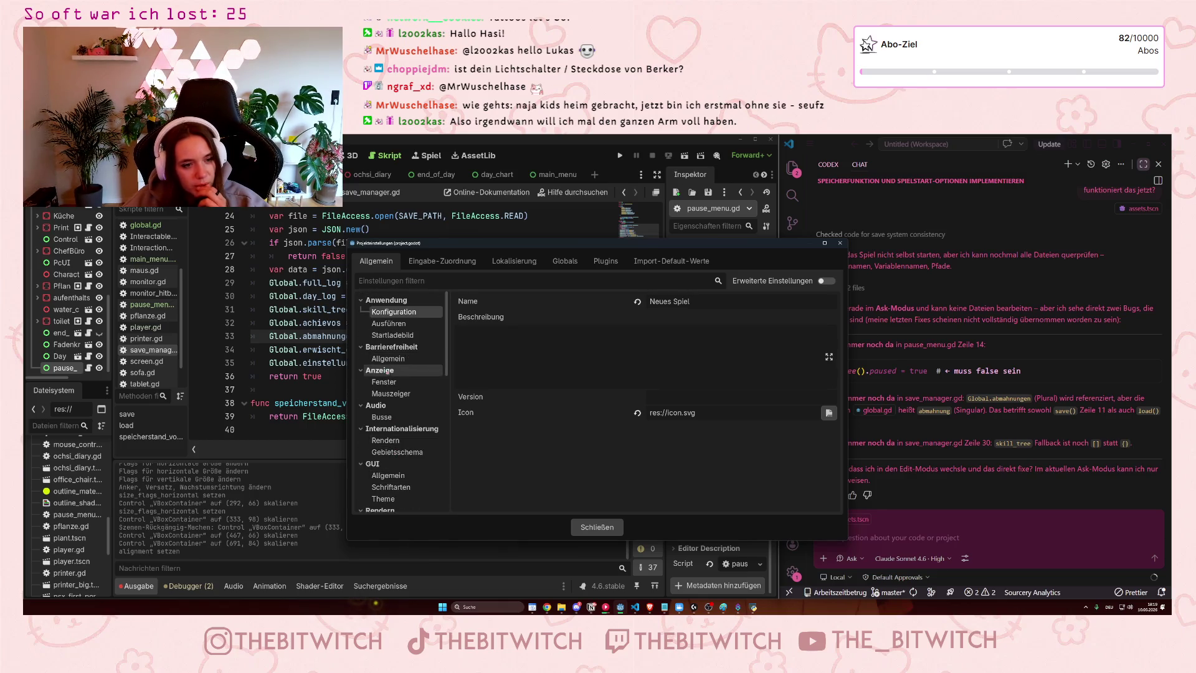
scroll(405, 424, "down", 3)
scroll(410, 439, "down", 7)
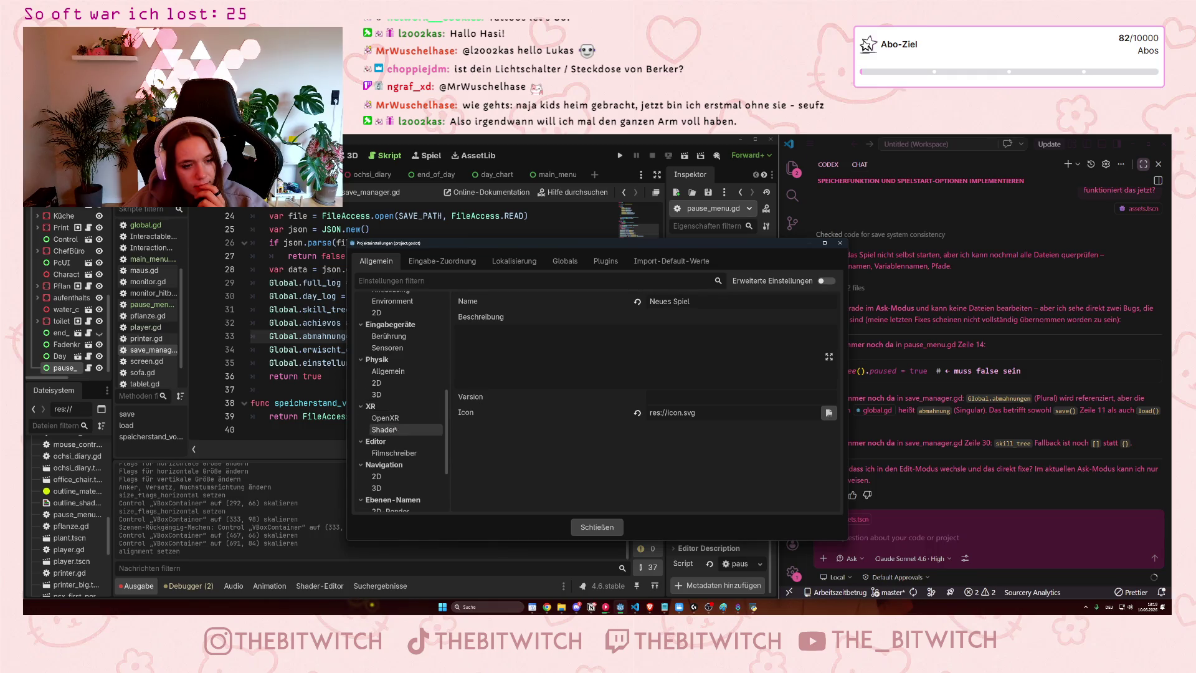
left_click(394, 452)
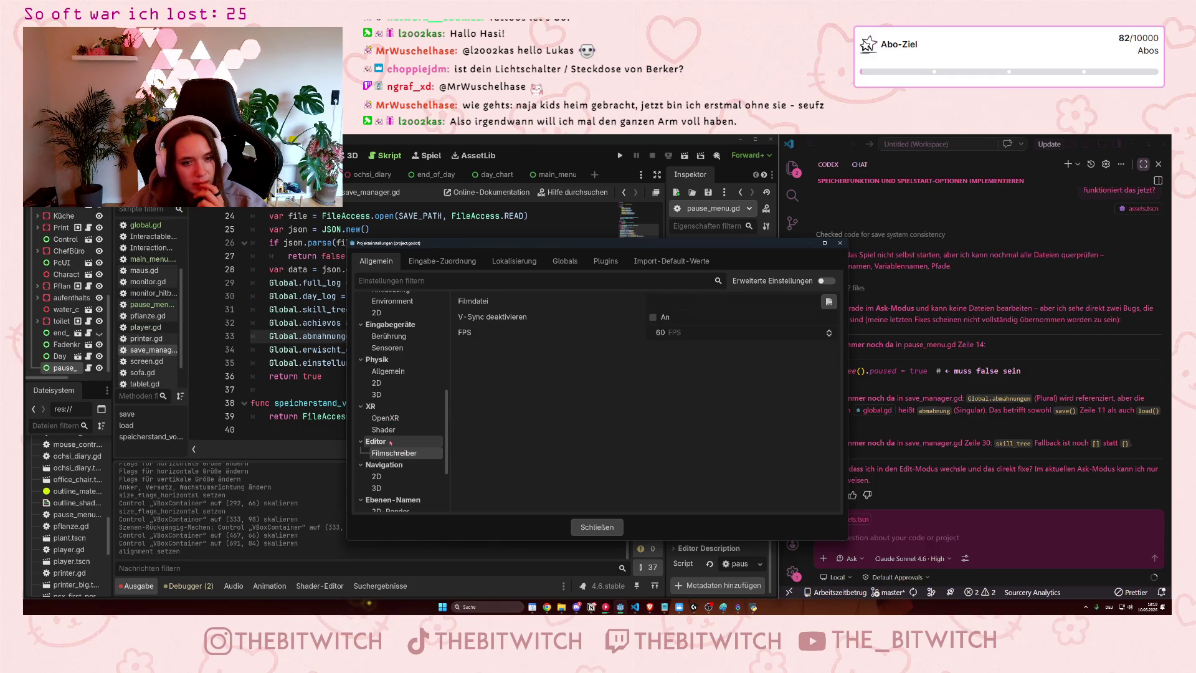
scroll(399, 398, "down", 4)
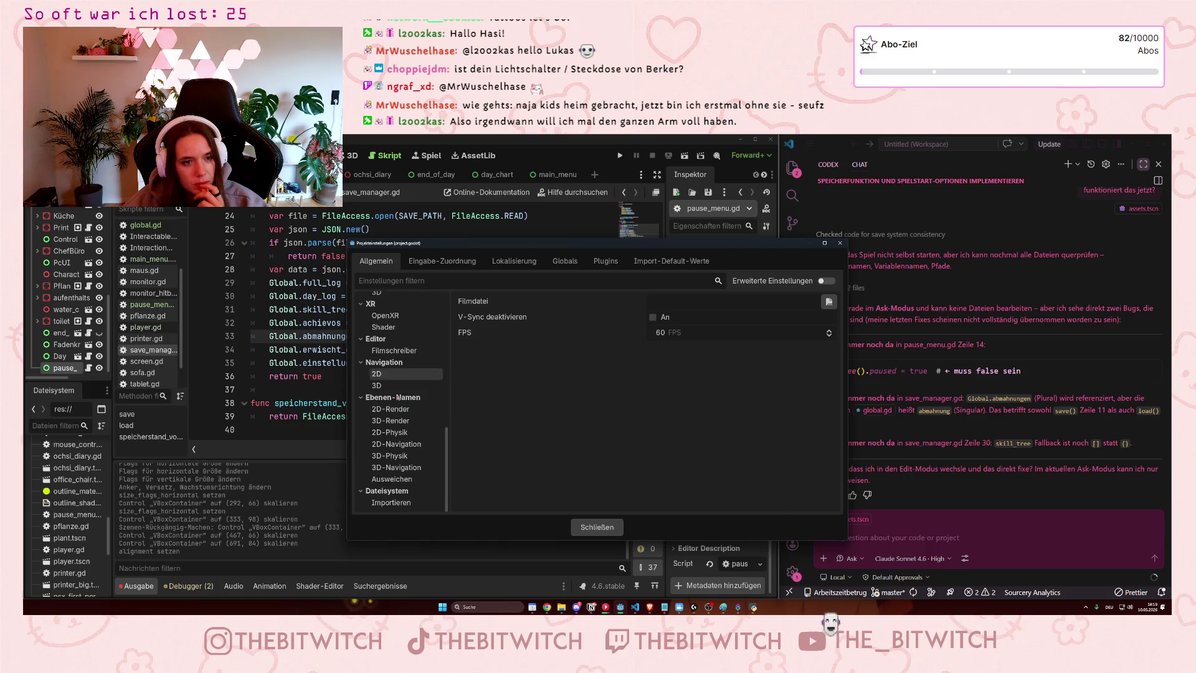
scroll(437, 380, "up", 10)
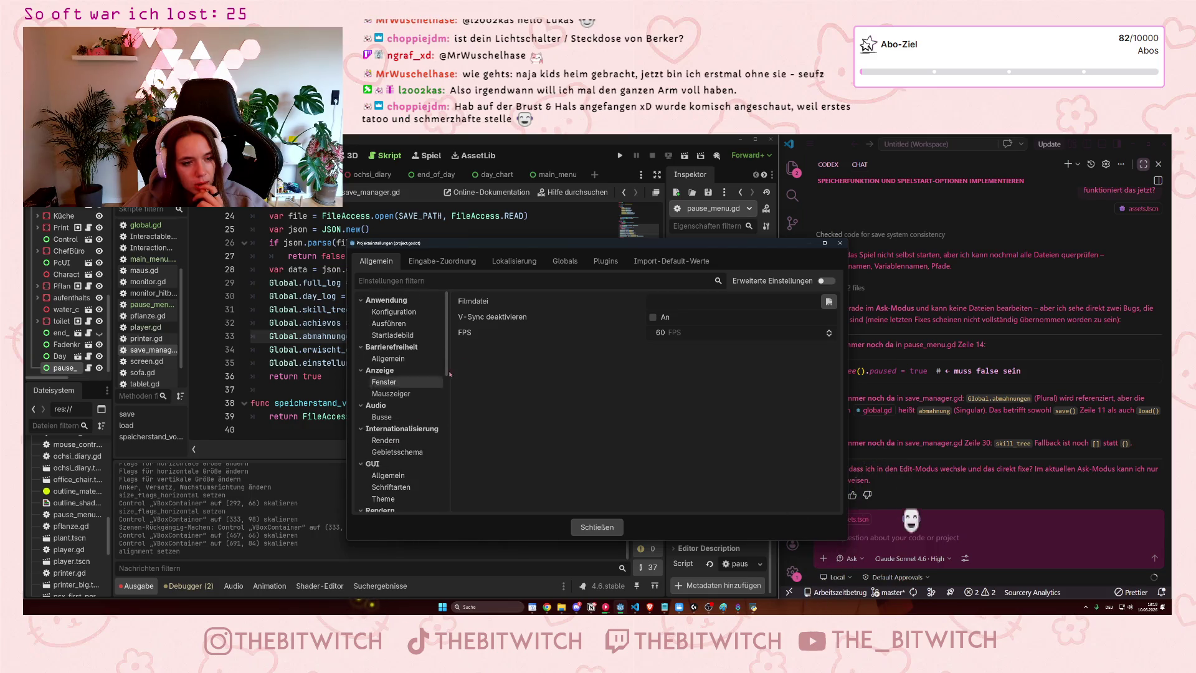
left_click(840, 243)
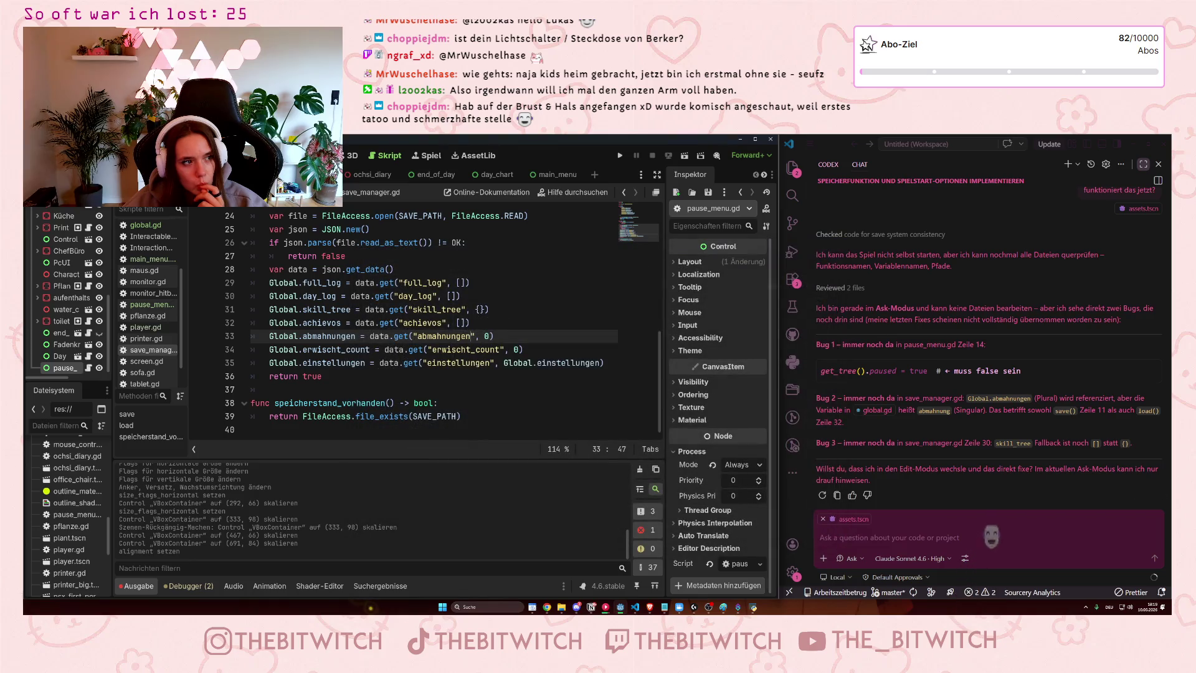
Reopen Project Settings and view the Konfiguration, Ausführen and Startladebild categories
left_click(42, 155)
mouse_move(78, 155)
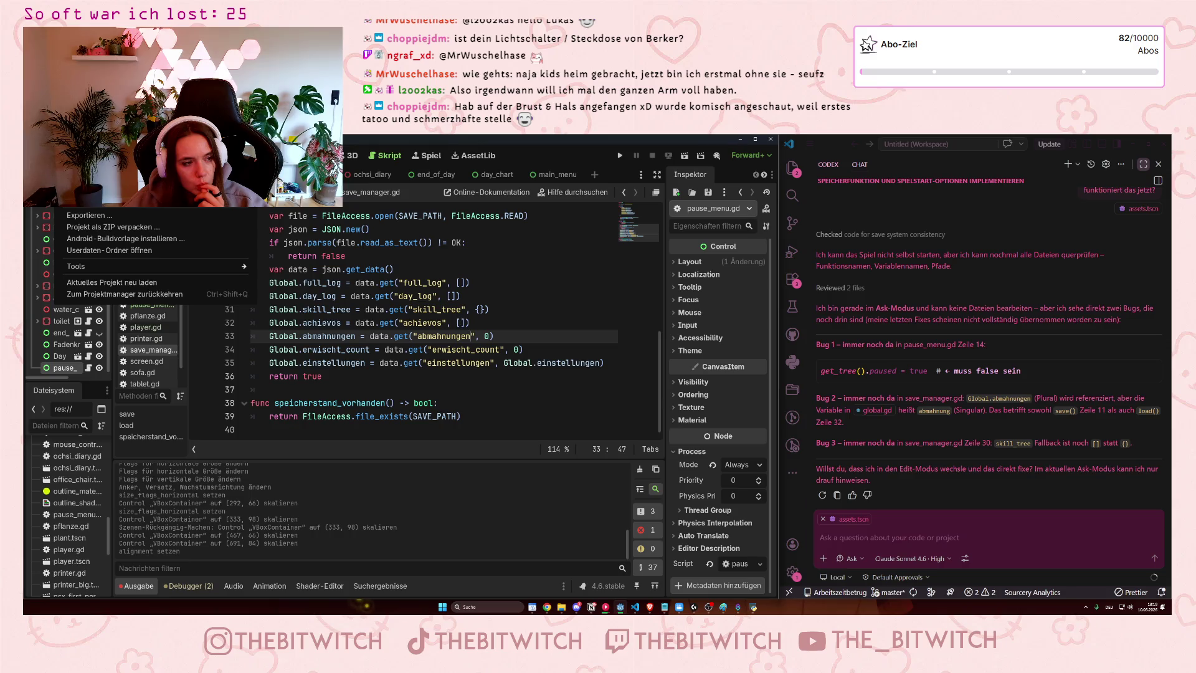
left_click(87, 187)
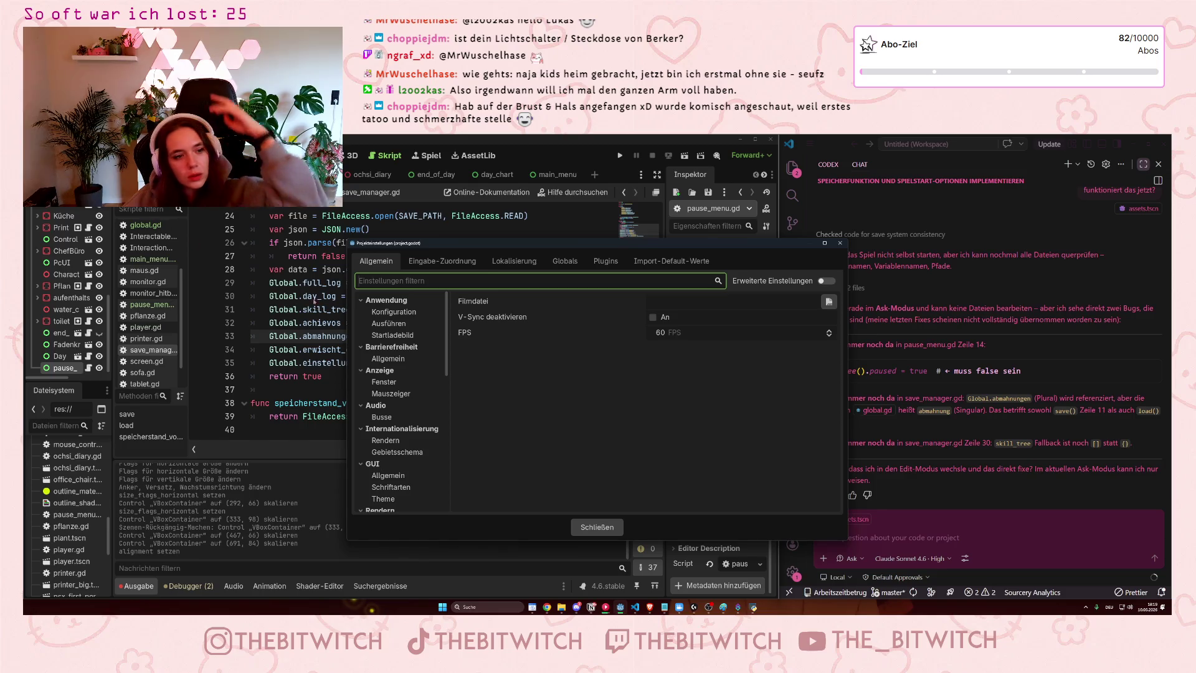
left_click(393, 312)
left_click(392, 323)
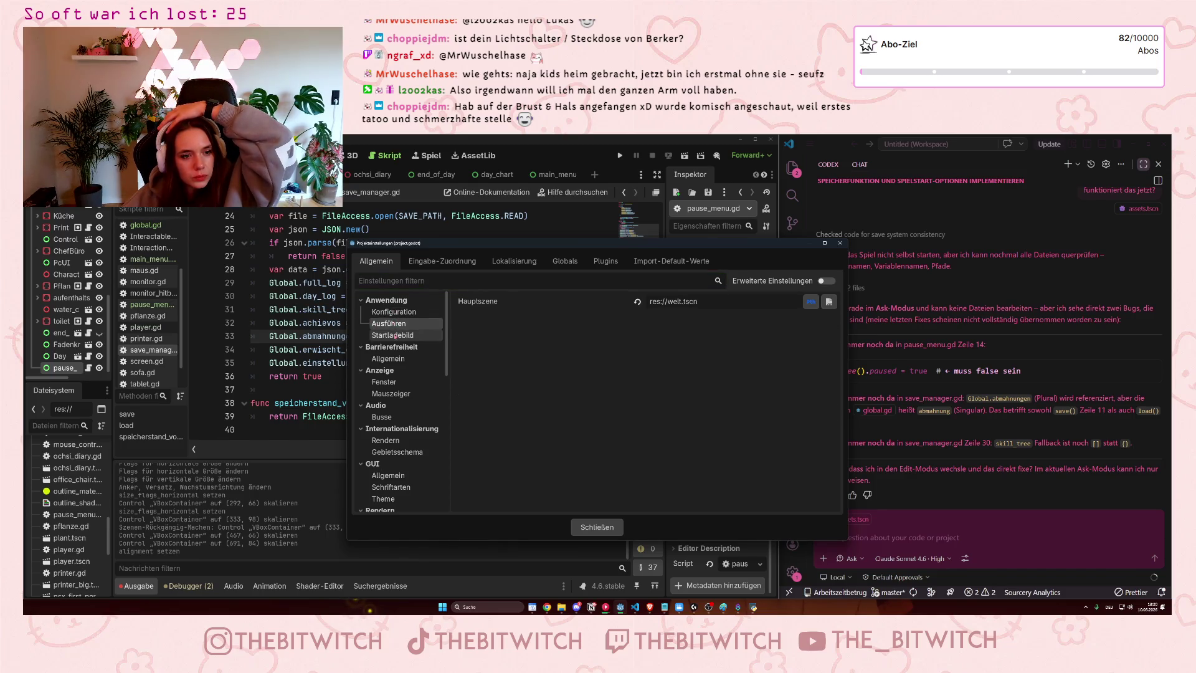
left_click(392, 335)
scroll(391, 339, "down", 1)
scroll(388, 336, "down", 5)
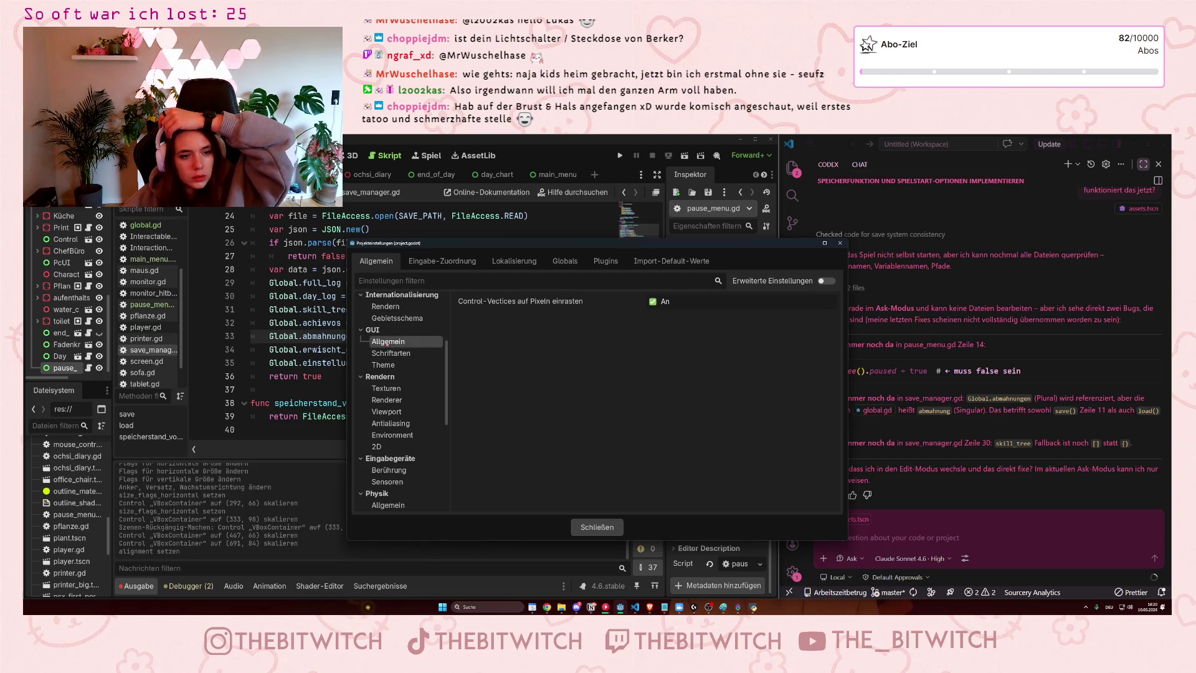
Browse the GUI font, Movie Writer, OpenXR, physics and localization rendering settings
left_click(391, 354)
scroll(390, 417, "down", 10)
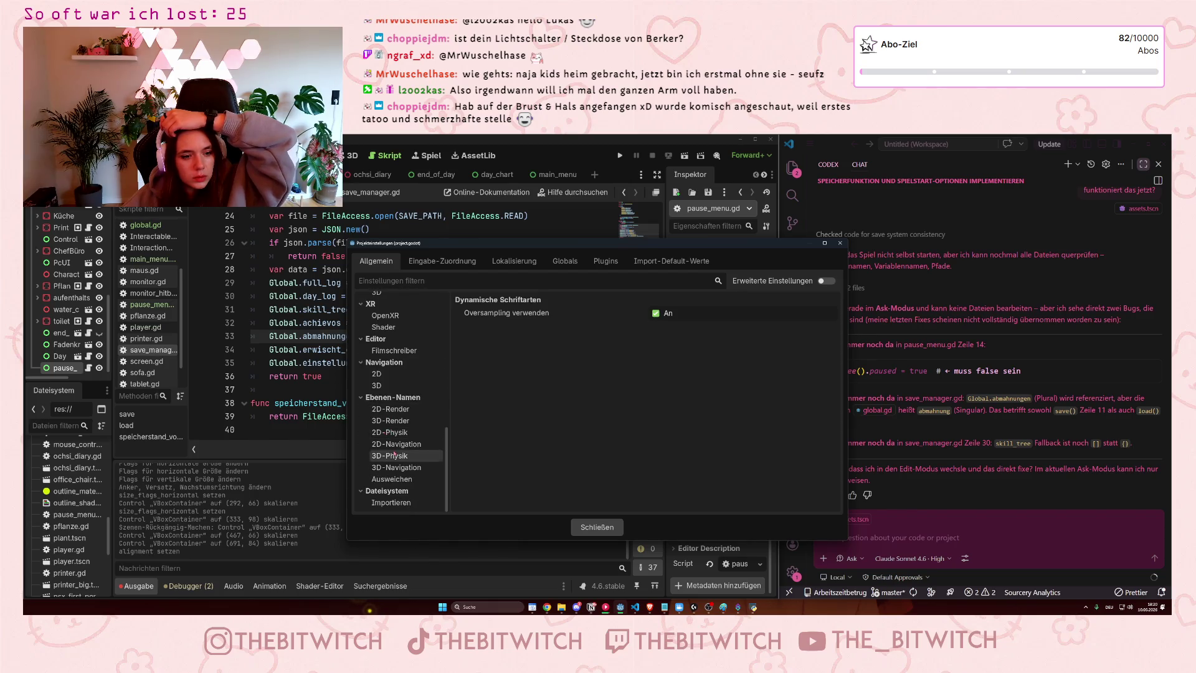
scroll(388, 436, "up", 4)
left_click(391, 458)
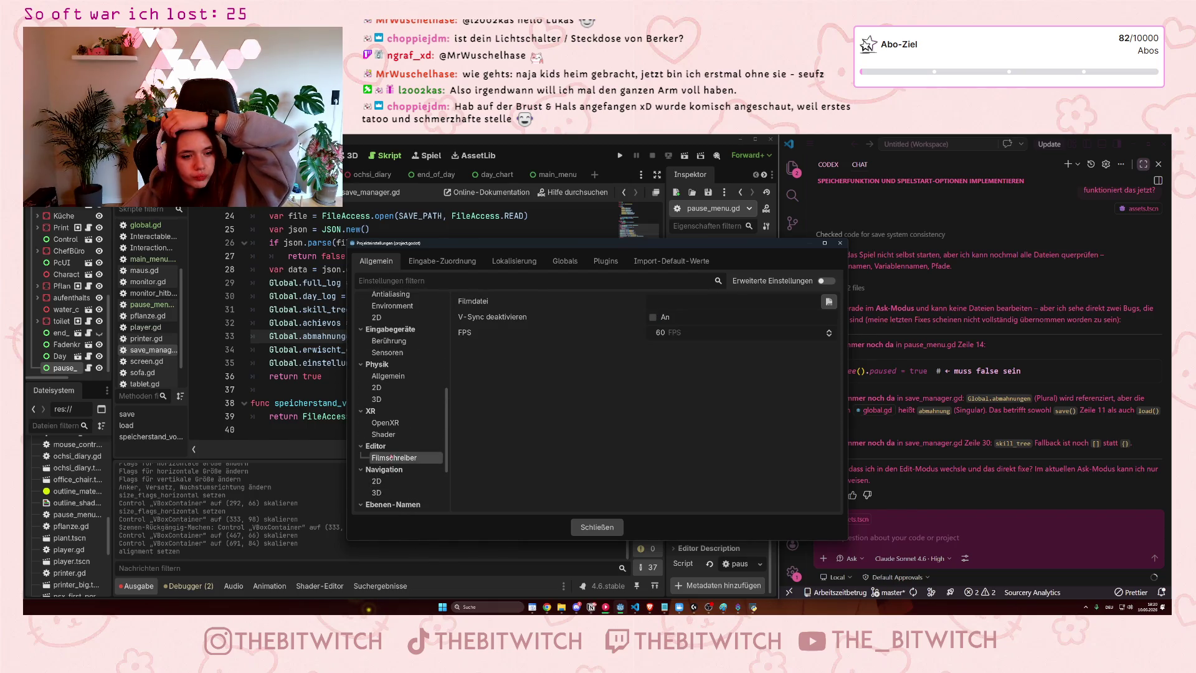
left_click(391, 423)
left_click(377, 387)
left_click(389, 375)
scroll(405, 399, "up", 4)
scroll(405, 413, "up", 3)
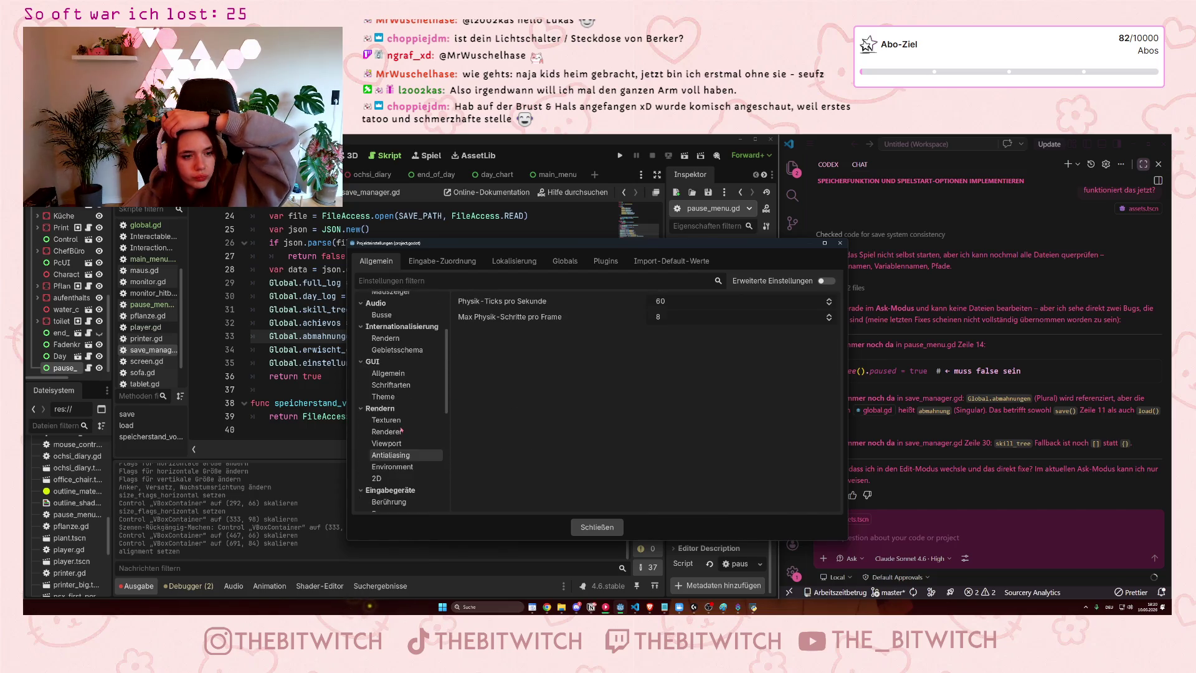
left_click(395, 413)
left_click(390, 400)
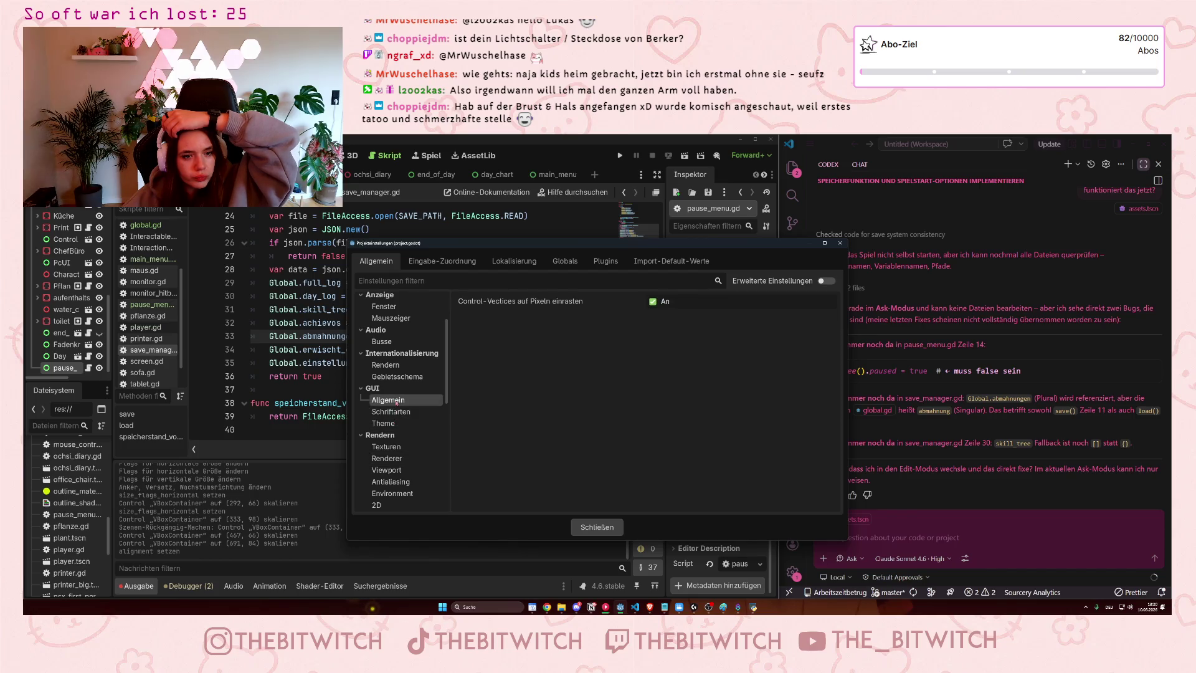
left_click(397, 366)
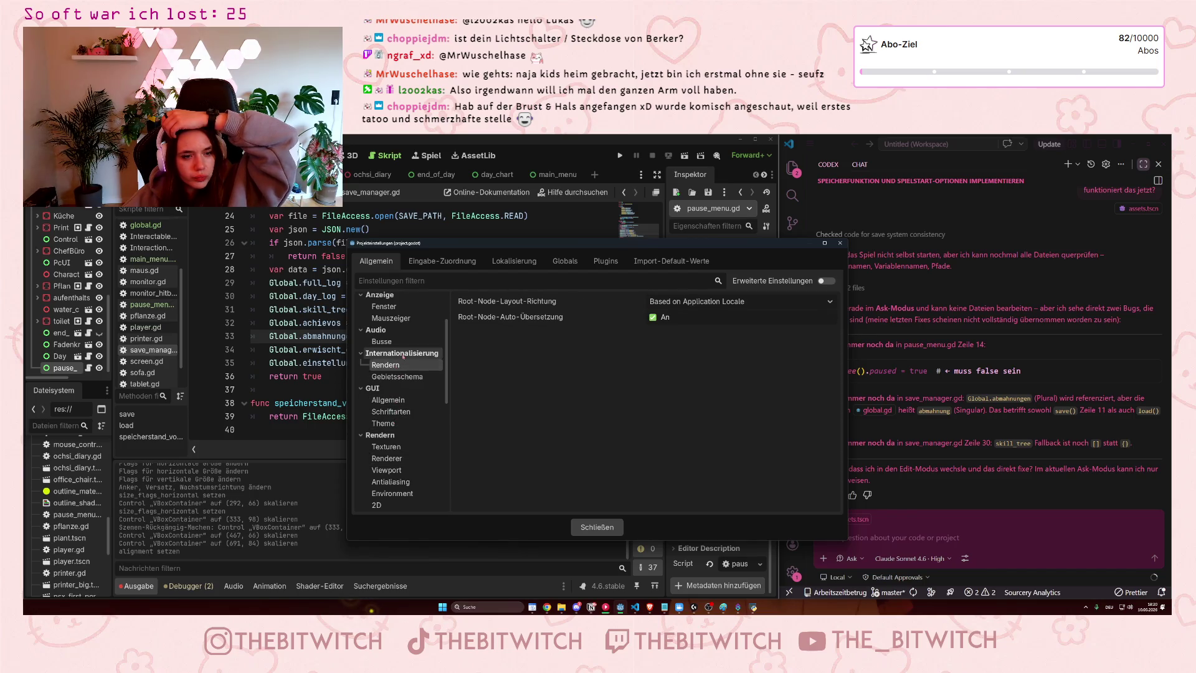
View accessibility, window size and boot splash settings, then enable Erweiterte Einstellungen
scroll(397, 367, "up", 3)
left_click(392, 359)
left_click(402, 386)
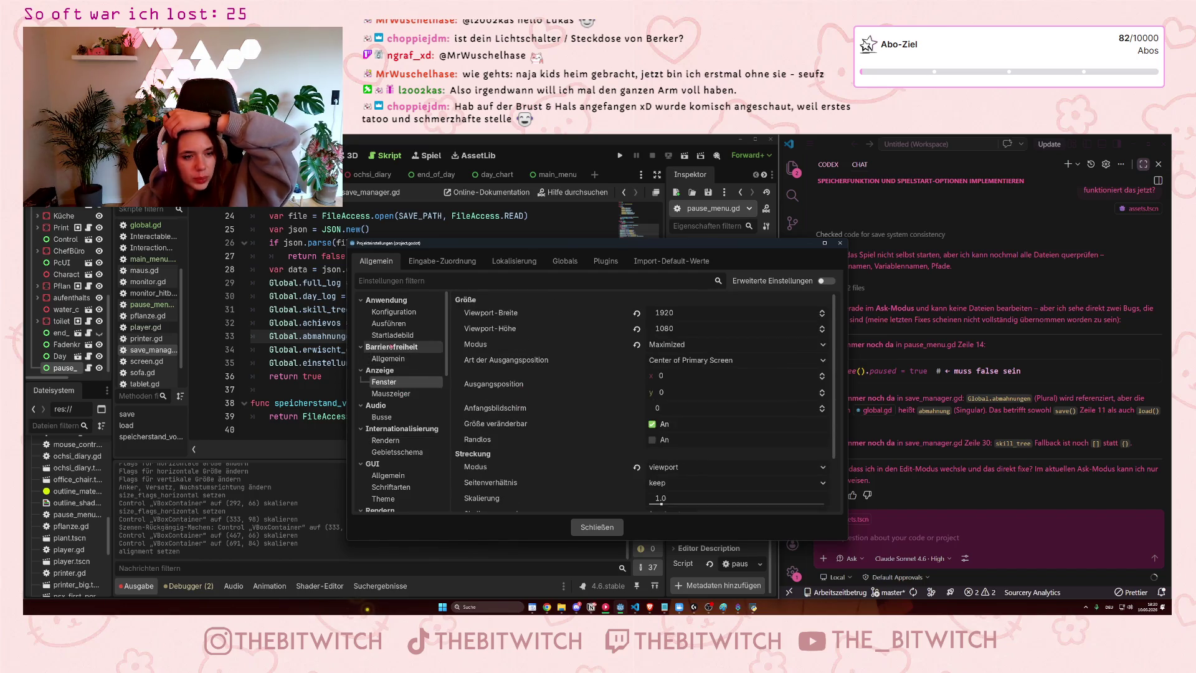
left_click(393, 335)
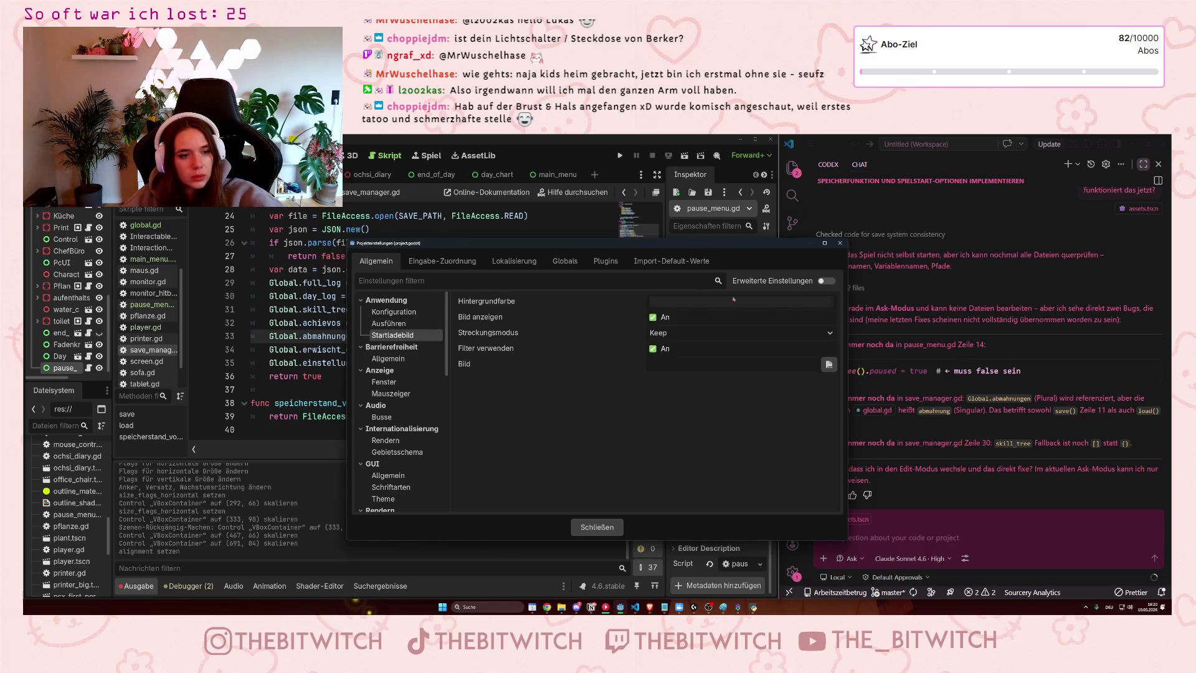
left_click(827, 281)
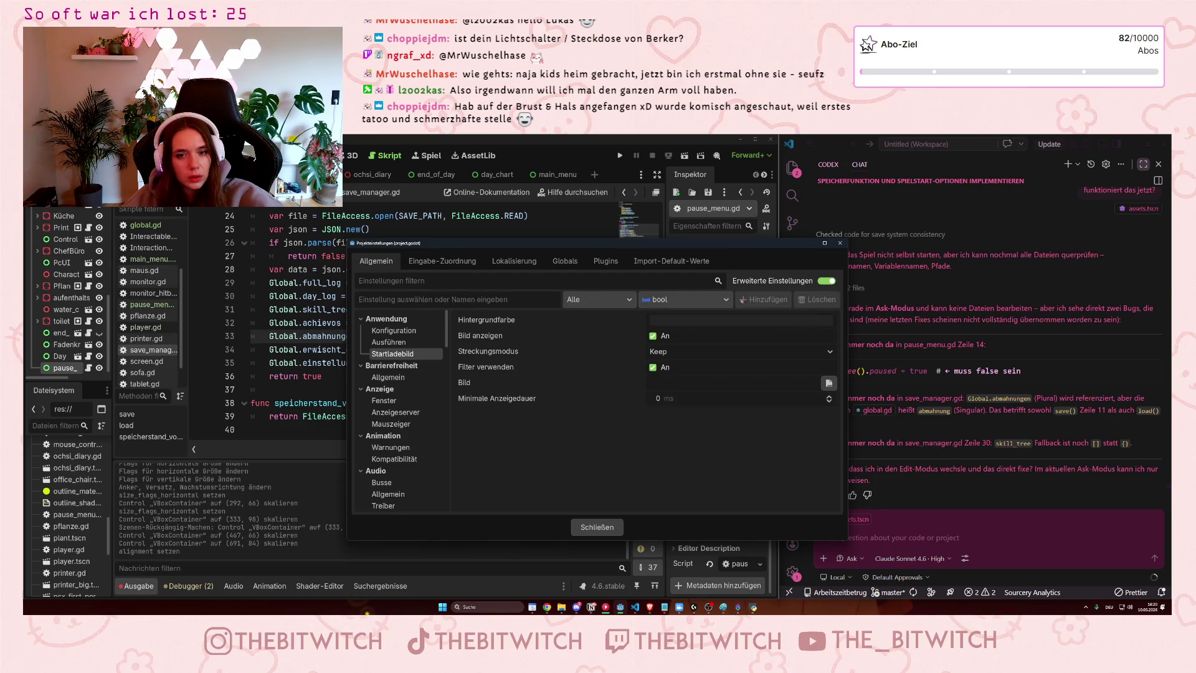
Scroll the advanced settings category tree down to the Editor section
scroll(426, 398, "down", 5)
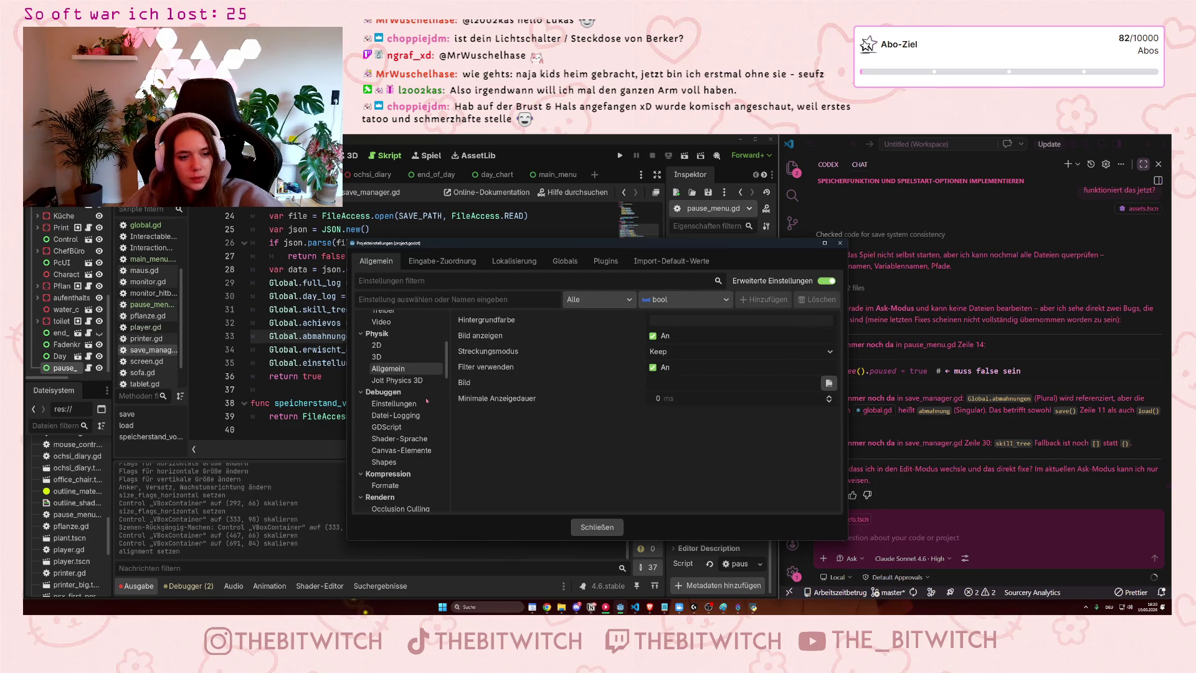
scroll(425, 397, "down", 2)
scroll(421, 390, "down", 10)
scroll(413, 402, "down", 10)
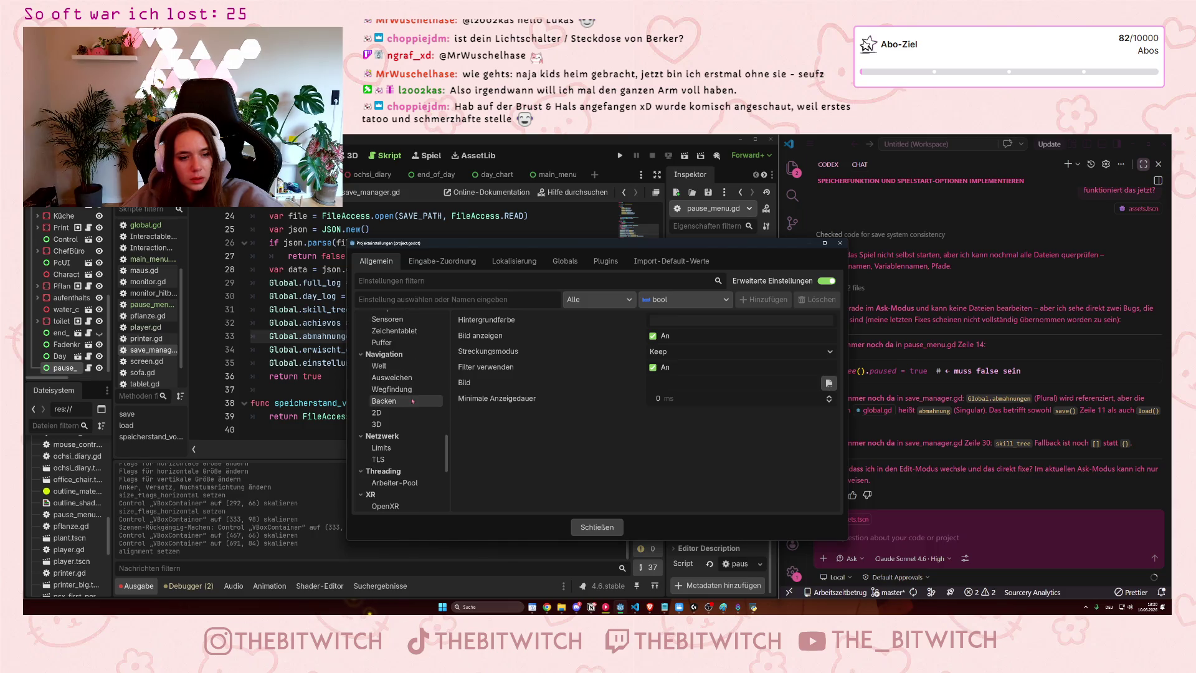
scroll(412, 402, "up", 10)
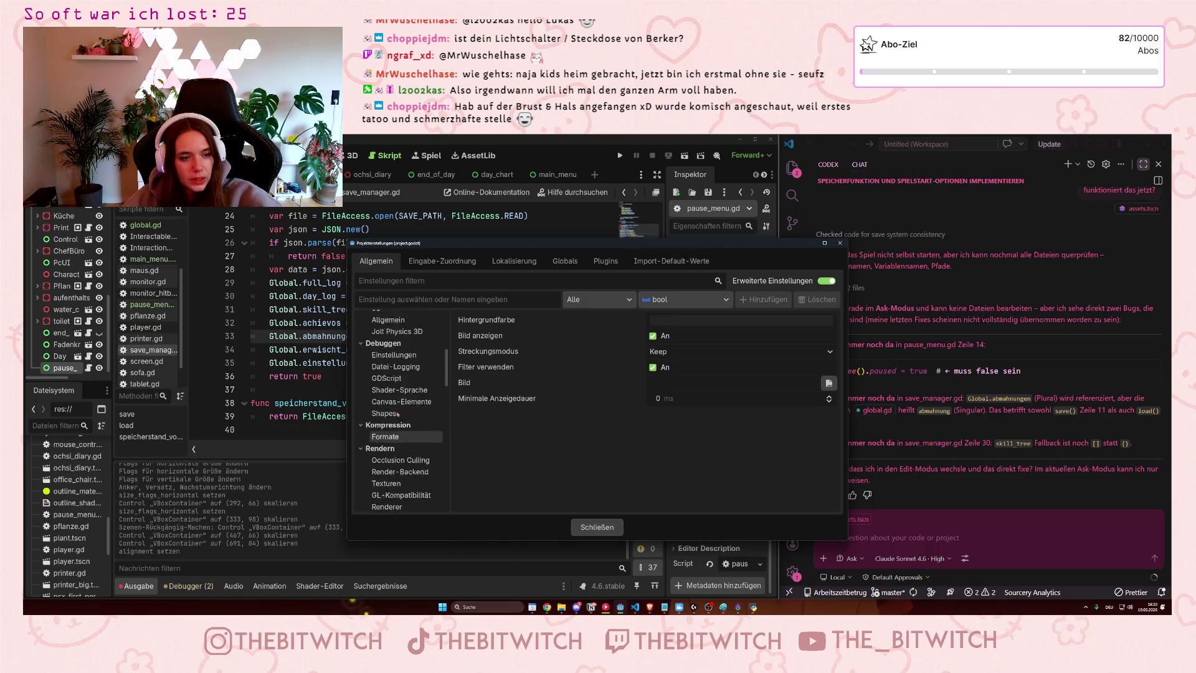
scroll(398, 413, "up", 2)
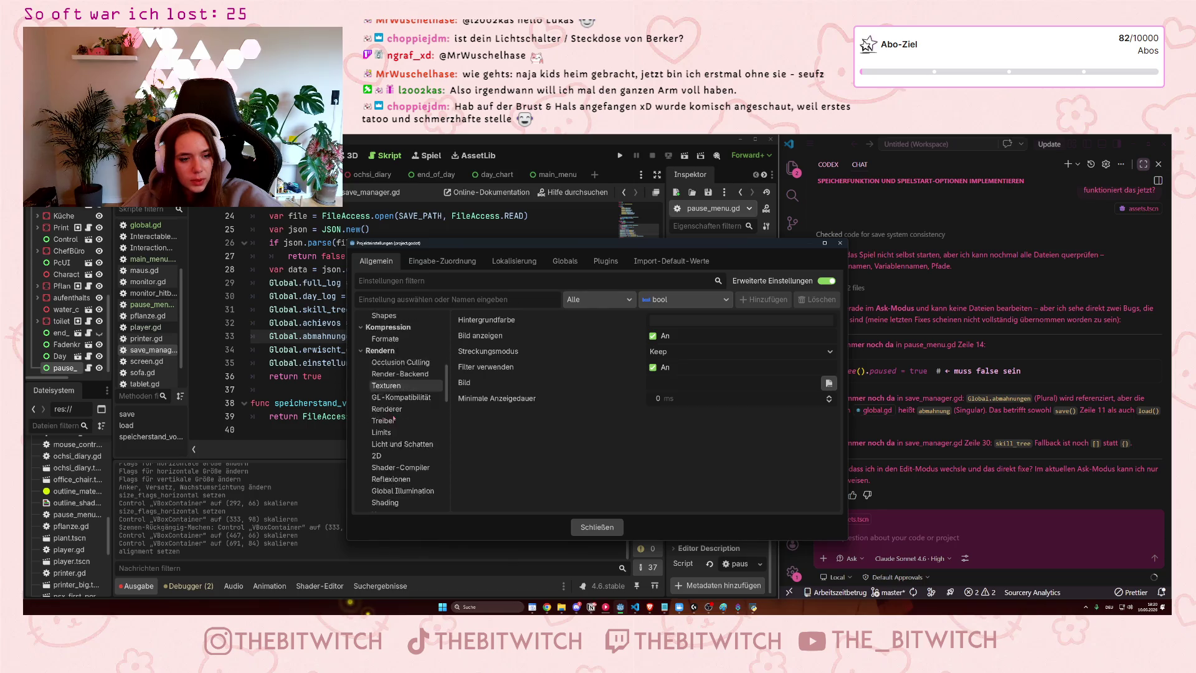
scroll(393, 419, "down", 7)
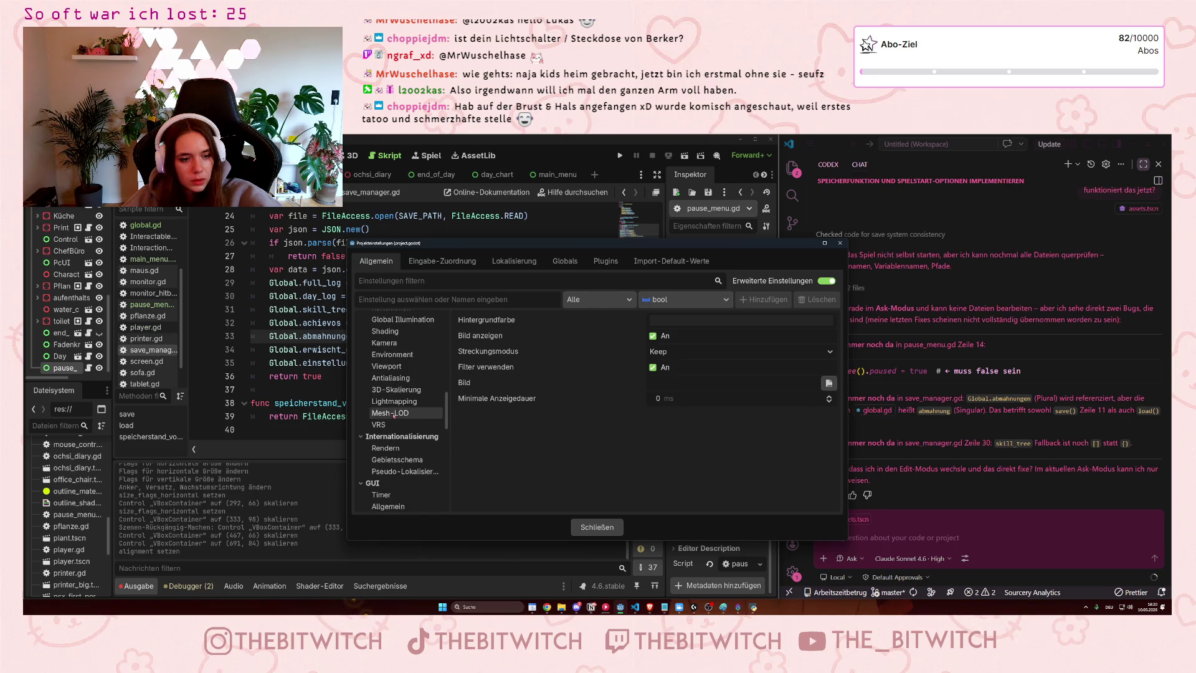
scroll(394, 415, "down", 3)
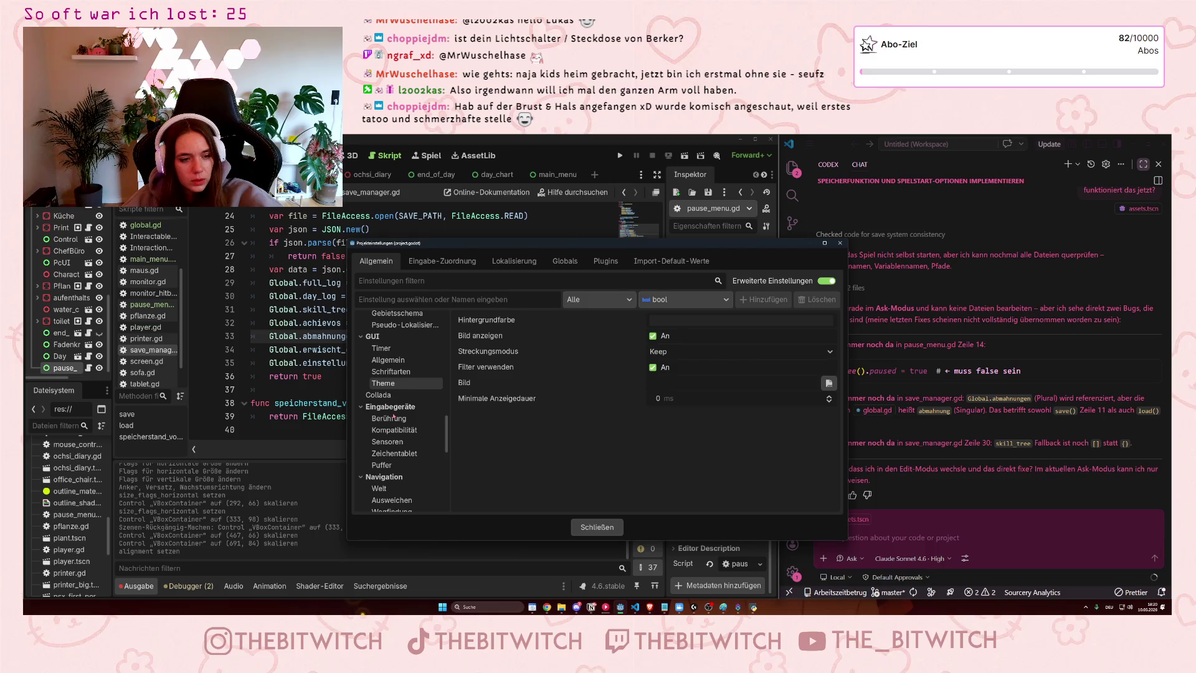
scroll(394, 416, "down", 6)
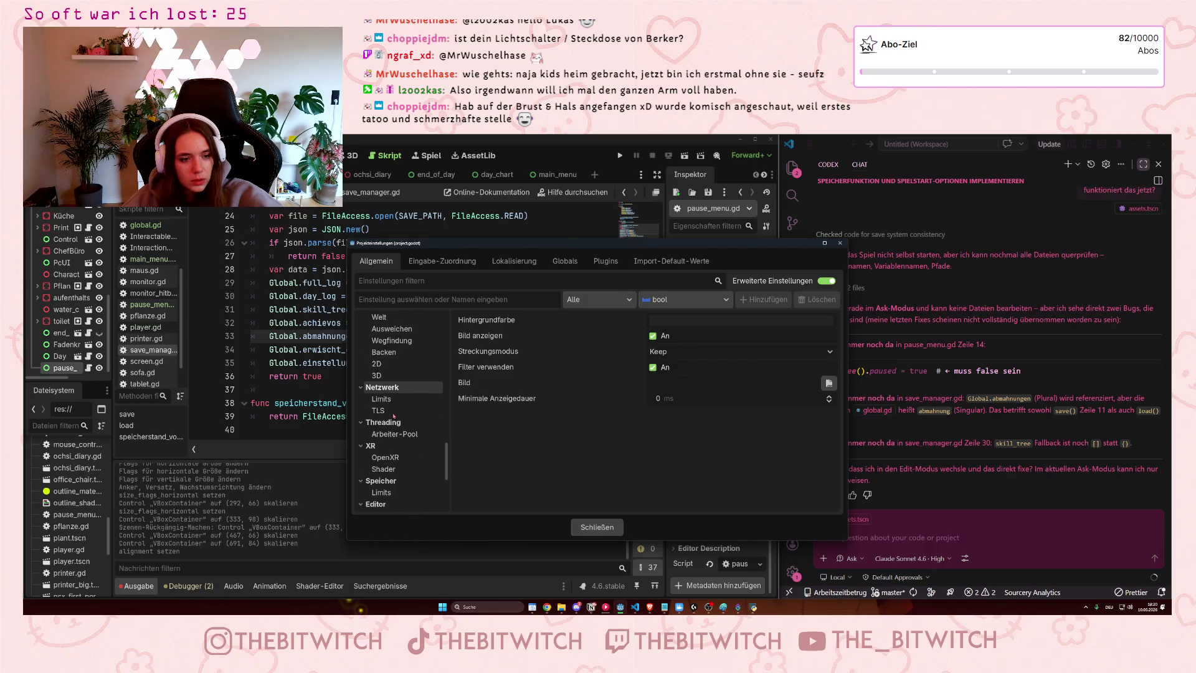
scroll(394, 413, "down", 3)
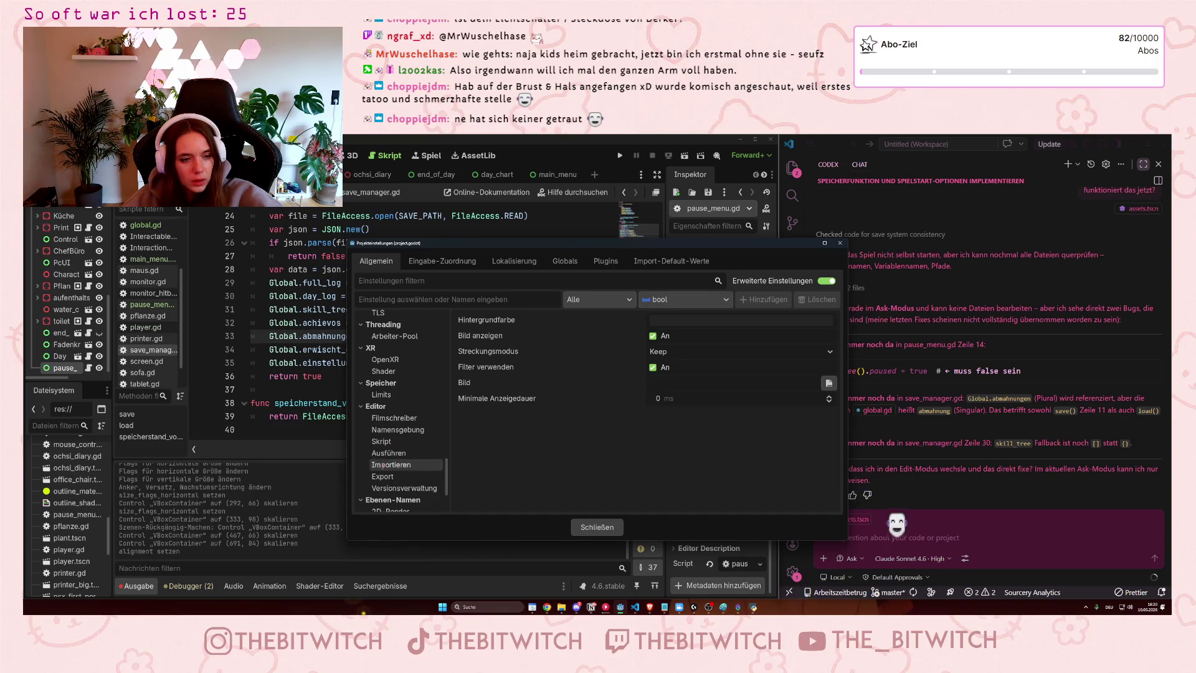
View Editor Skript, Importieren, Export and Versionsverwaltung settings, showing Plugin-Name and Autoload beim Start
left_click(380, 430)
left_click(384, 440)
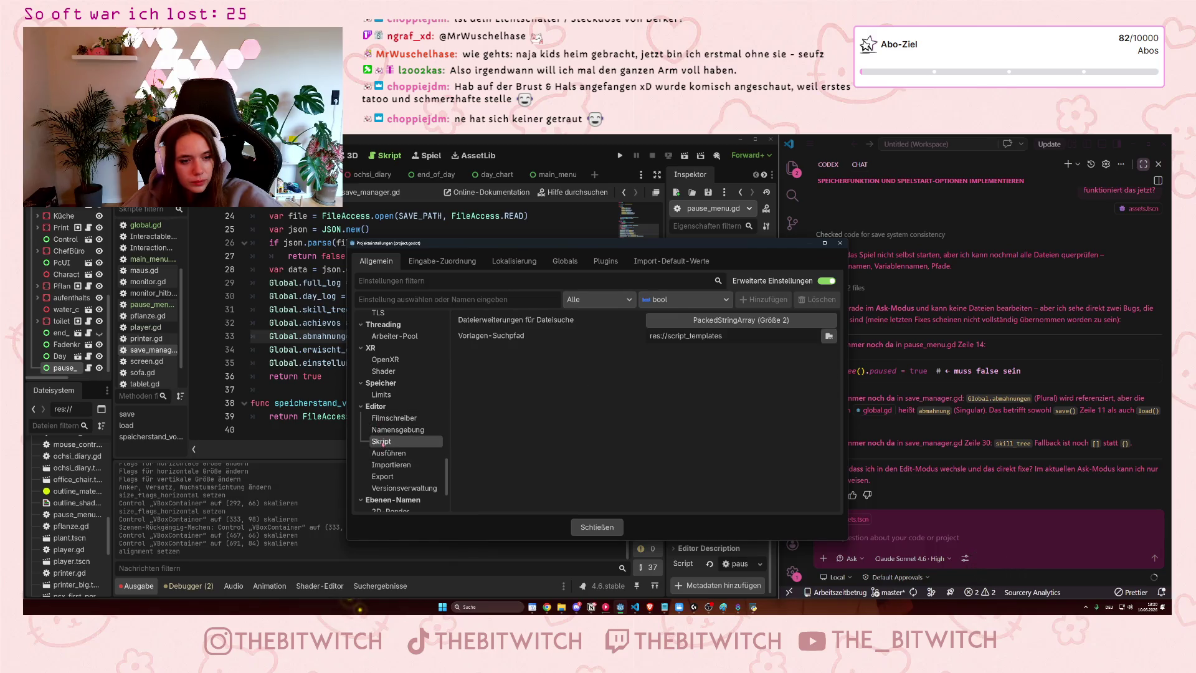
left_click(386, 431)
left_click(387, 441)
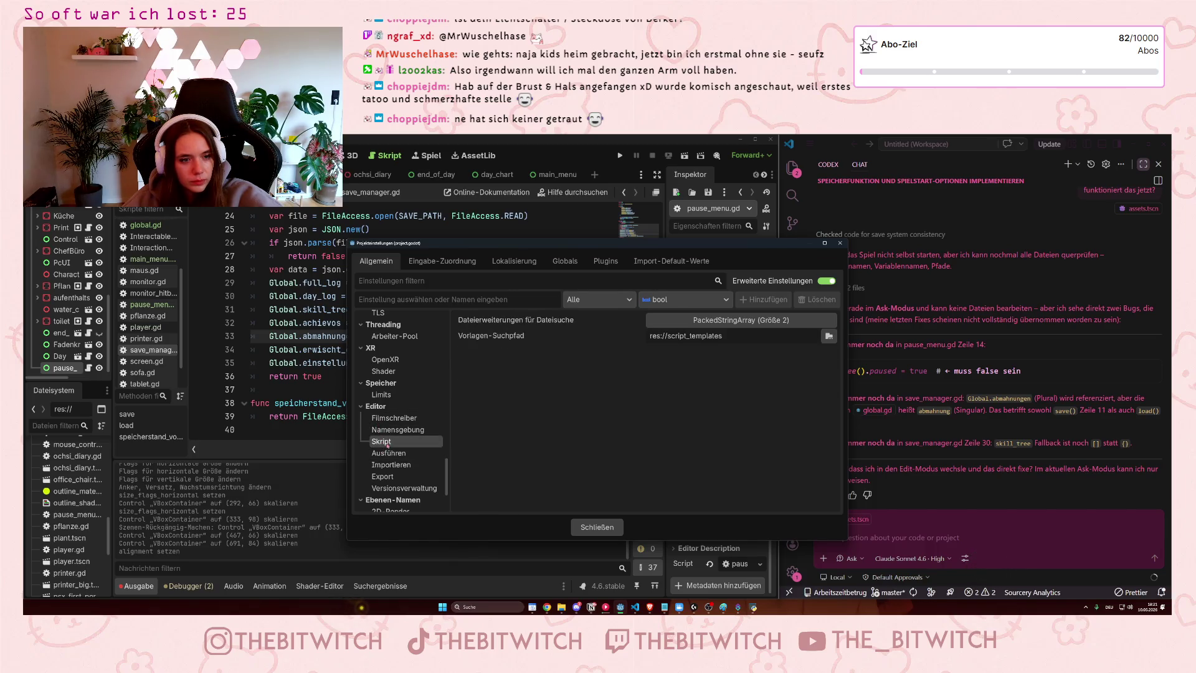
left_click(388, 453)
left_click(395, 464)
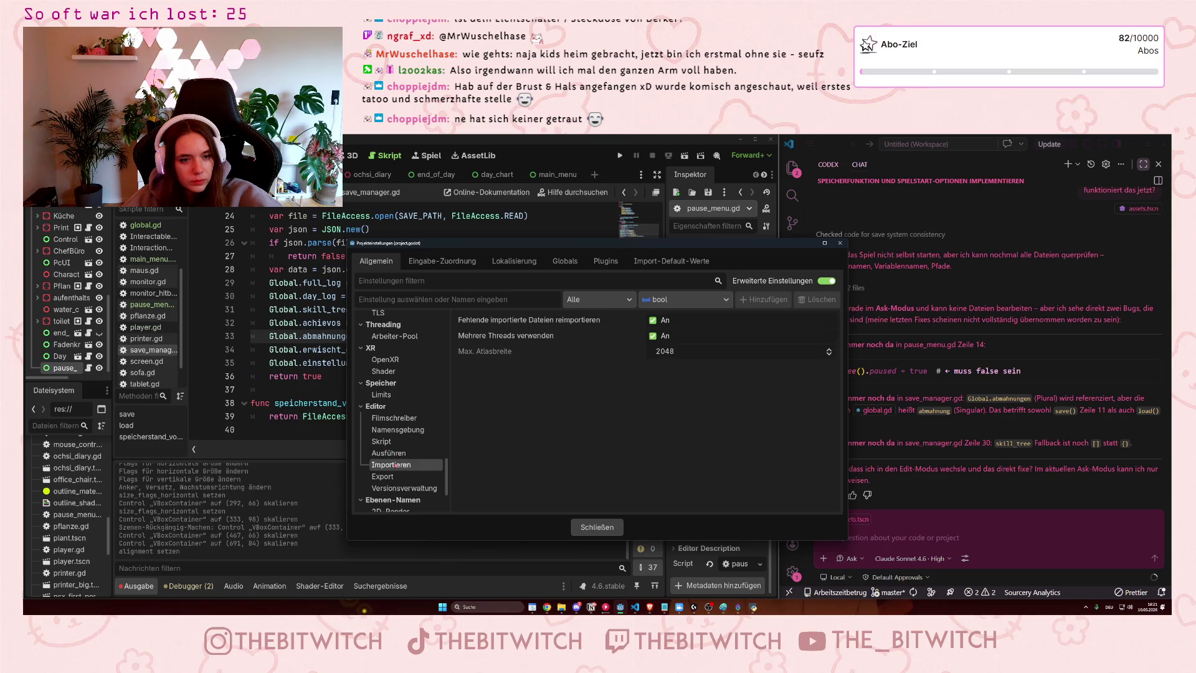
left_click(399, 477)
left_click(402, 488)
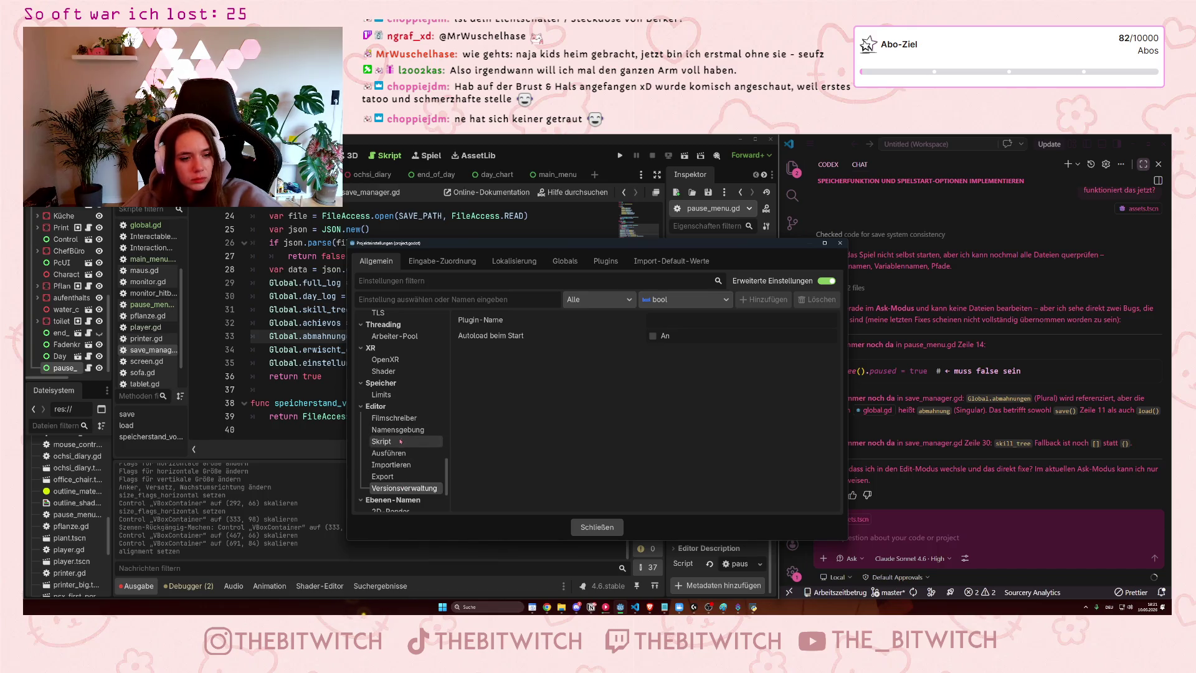
left_click_drag(448, 480, 446, 502)
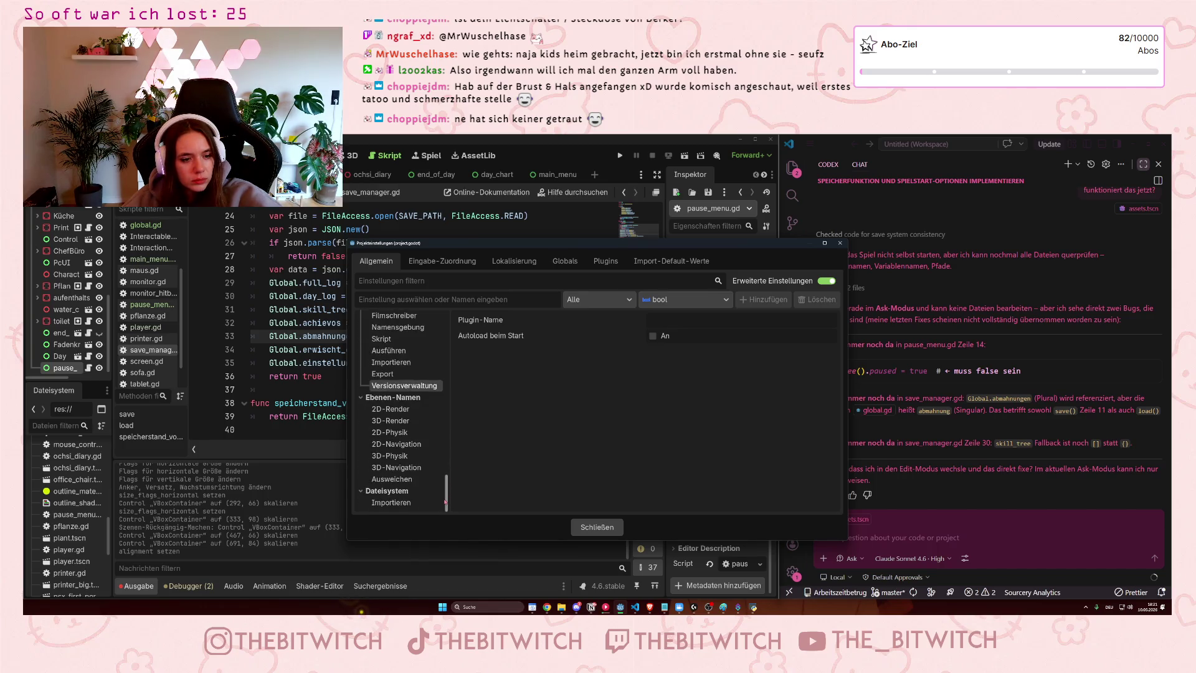
scroll(448, 436, "up", 10)
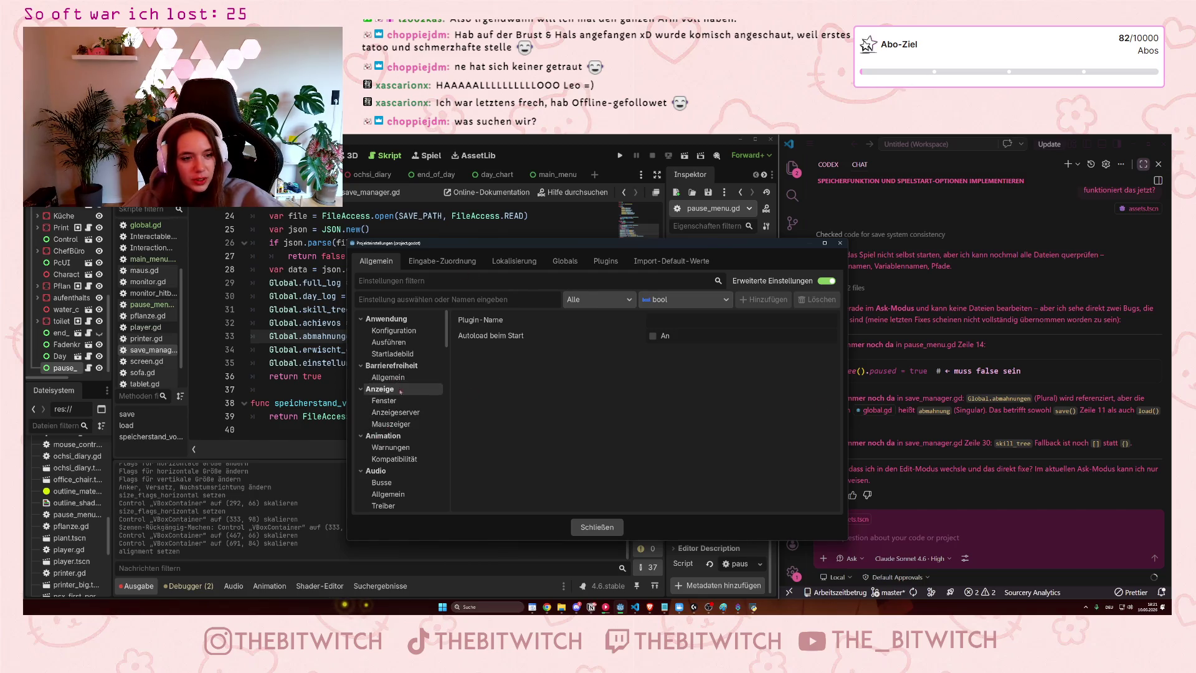
Check Debugging, then show Editor > Importieren with multiple threads on and atlas width 2048
scroll(410, 449, "down", 5)
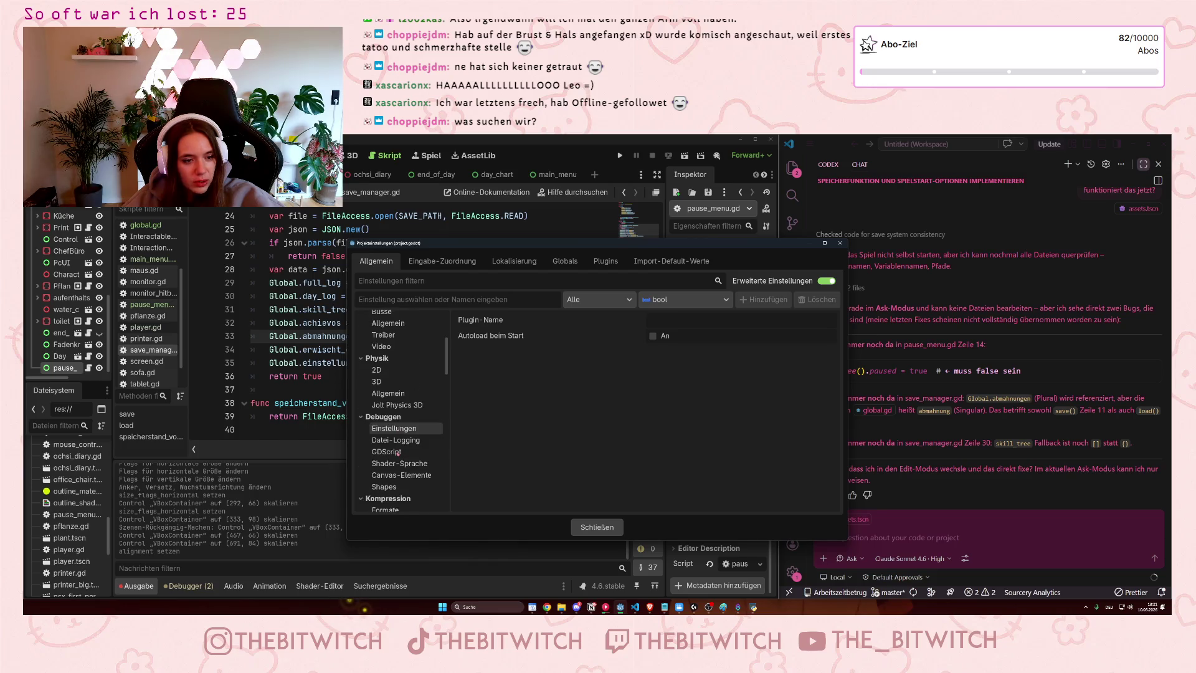
left_click(408, 453)
scroll(408, 452, "down", 2)
scroll(408, 453, "down", 3)
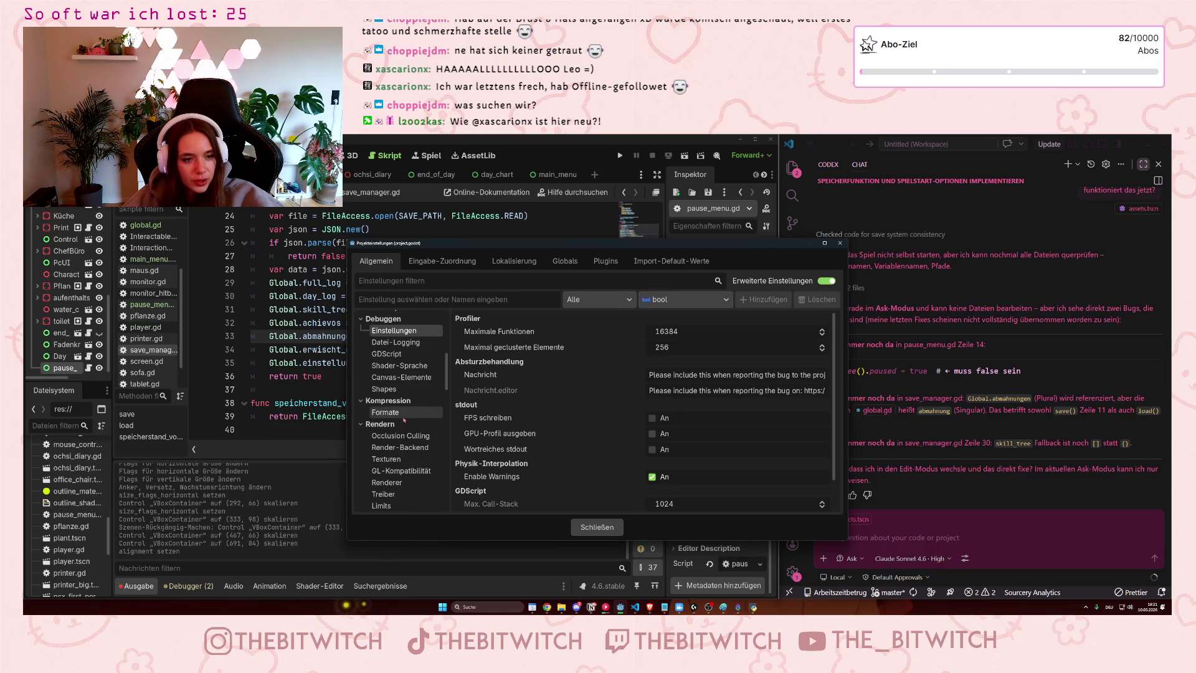
scroll(405, 421, "down", 5)
scroll(399, 416, "down", 7)
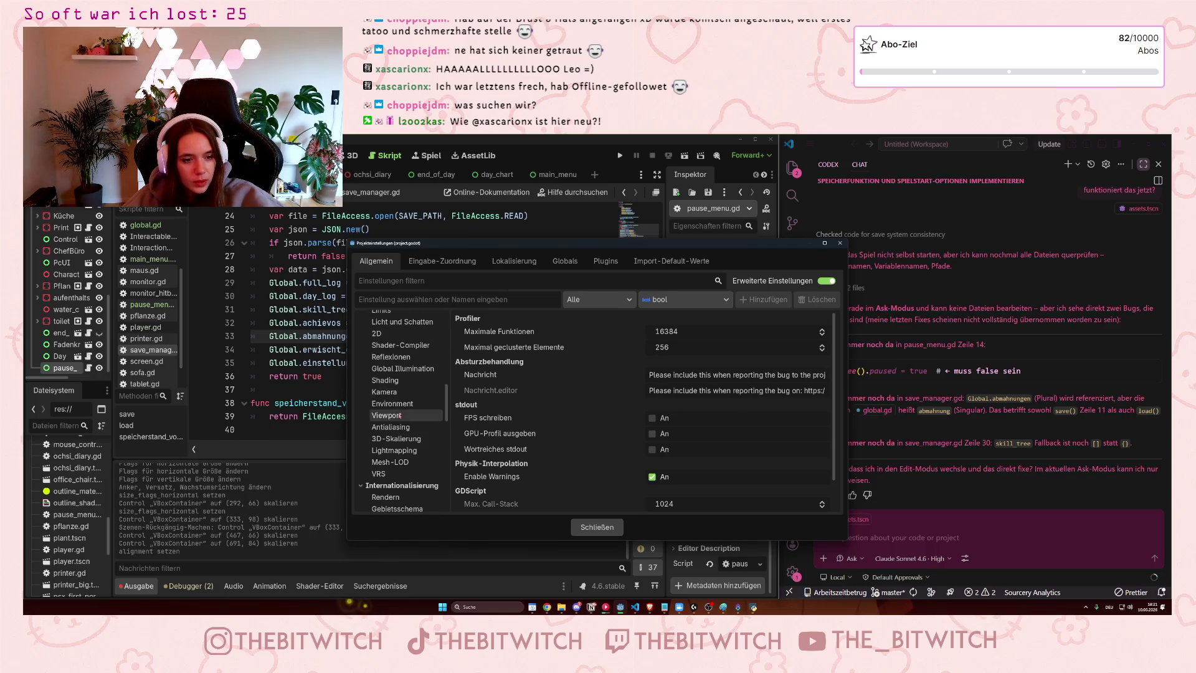
scroll(402, 423, "down", 3)
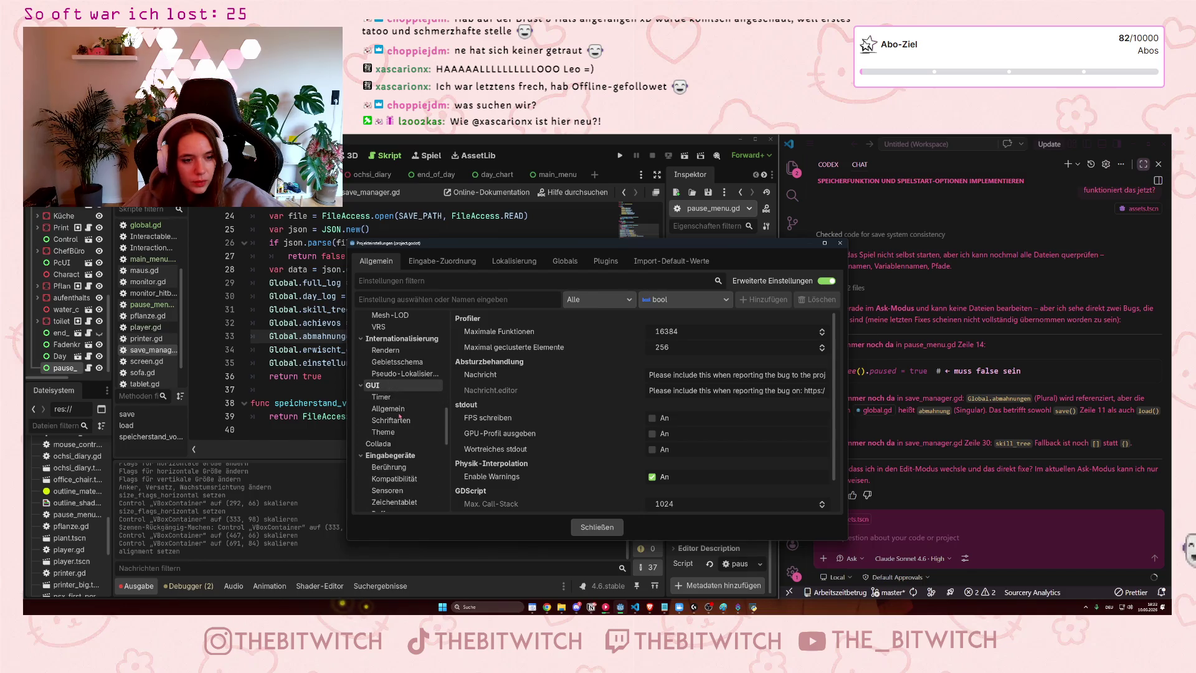
scroll(405, 443, "down", 7)
scroll(405, 461, "down", 6)
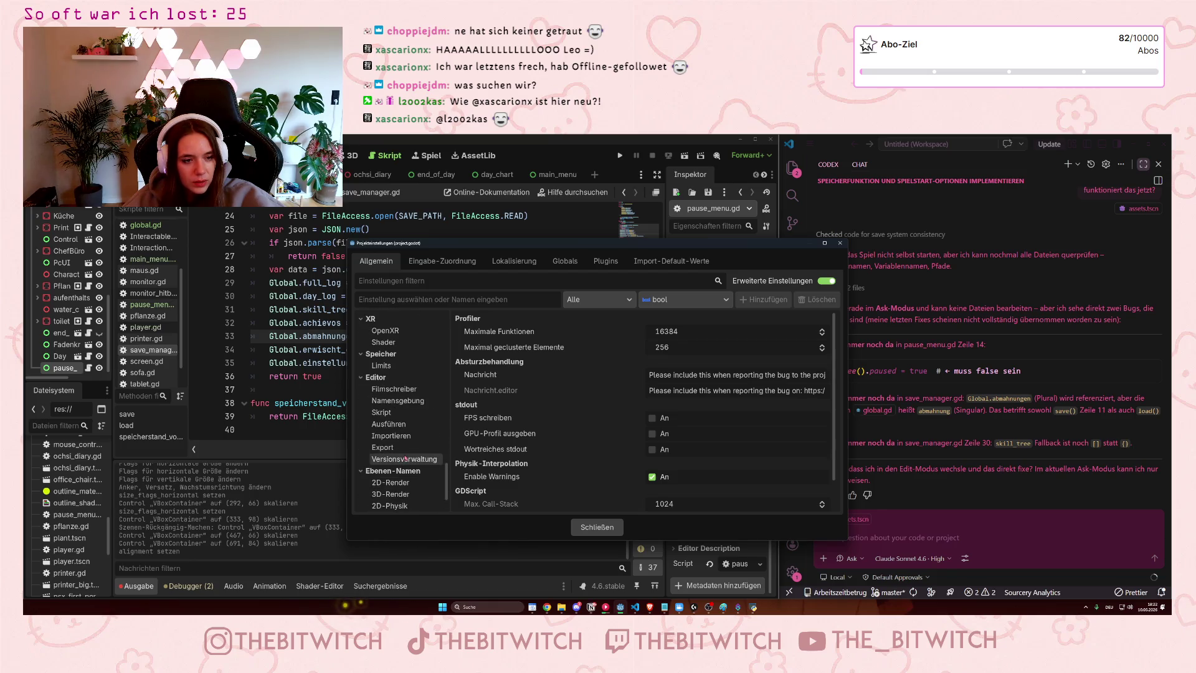
left_click(395, 436)
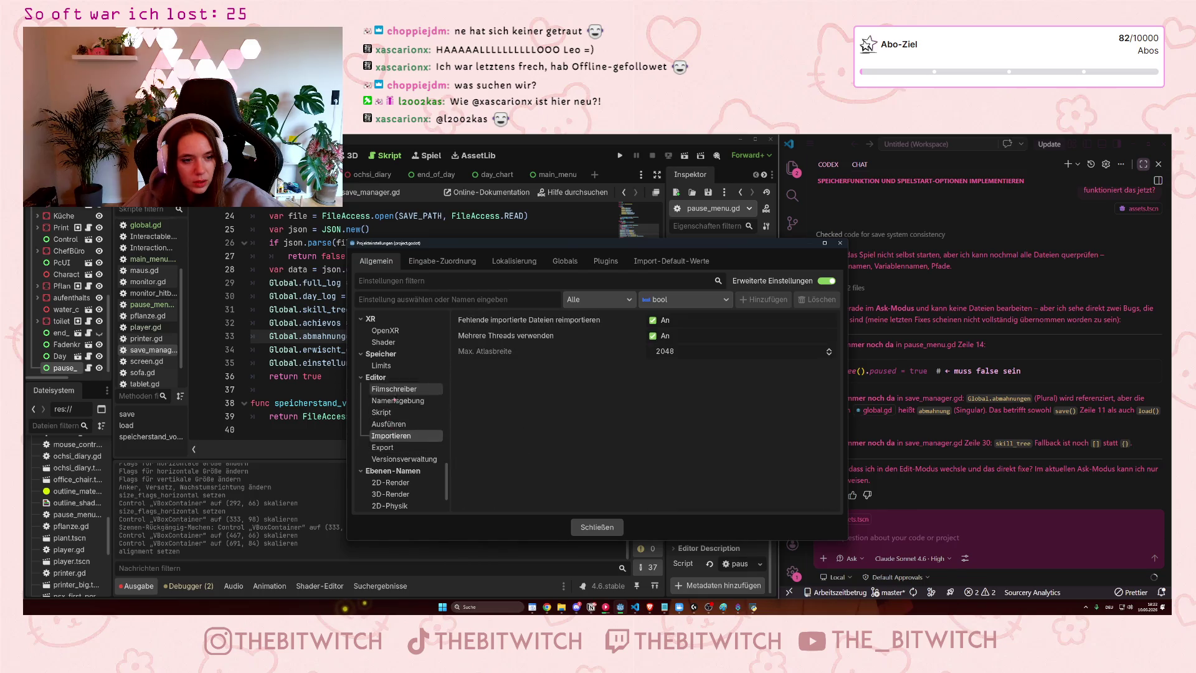
left_click_drag(446, 481, 446, 309)
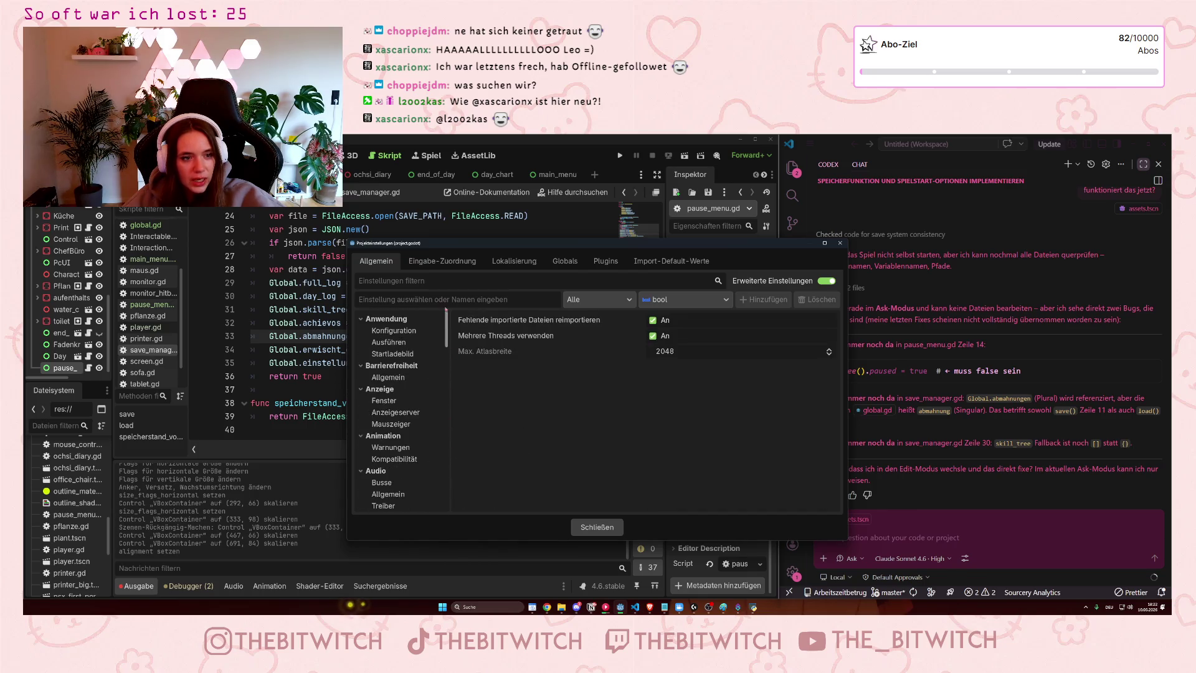
Show Konfiguration and Ausführen with res://welt.tscn as main scene, then filter settings by 'extern'
left_click(394, 330)
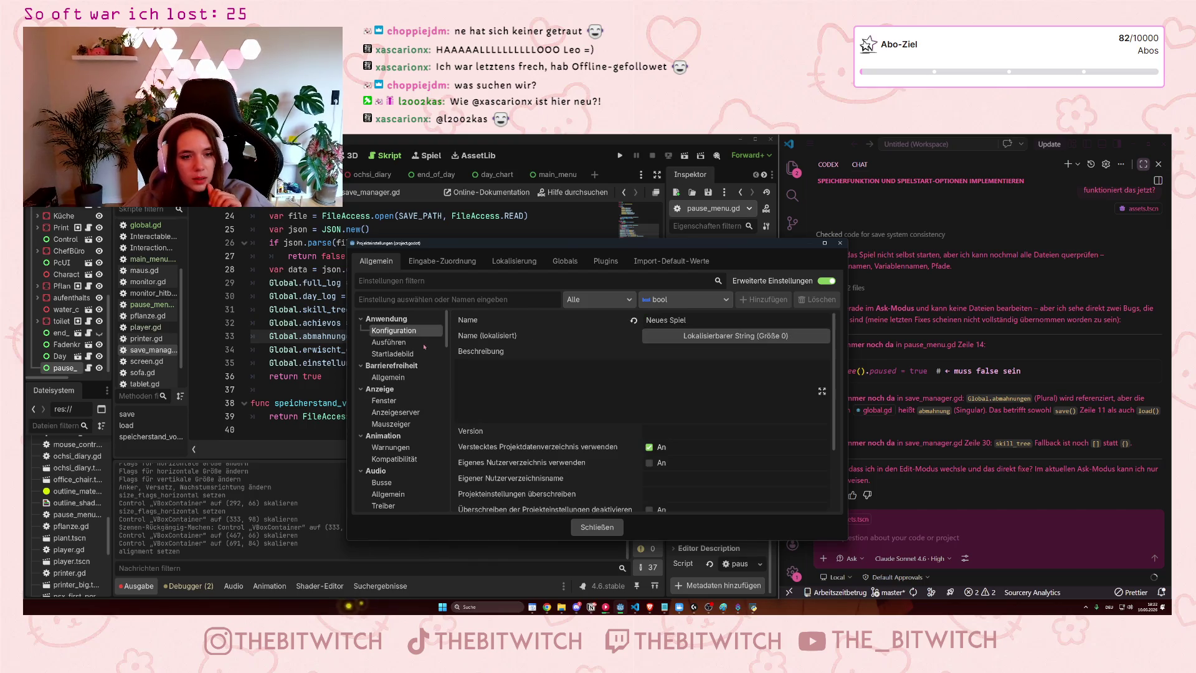
left_click(429, 344)
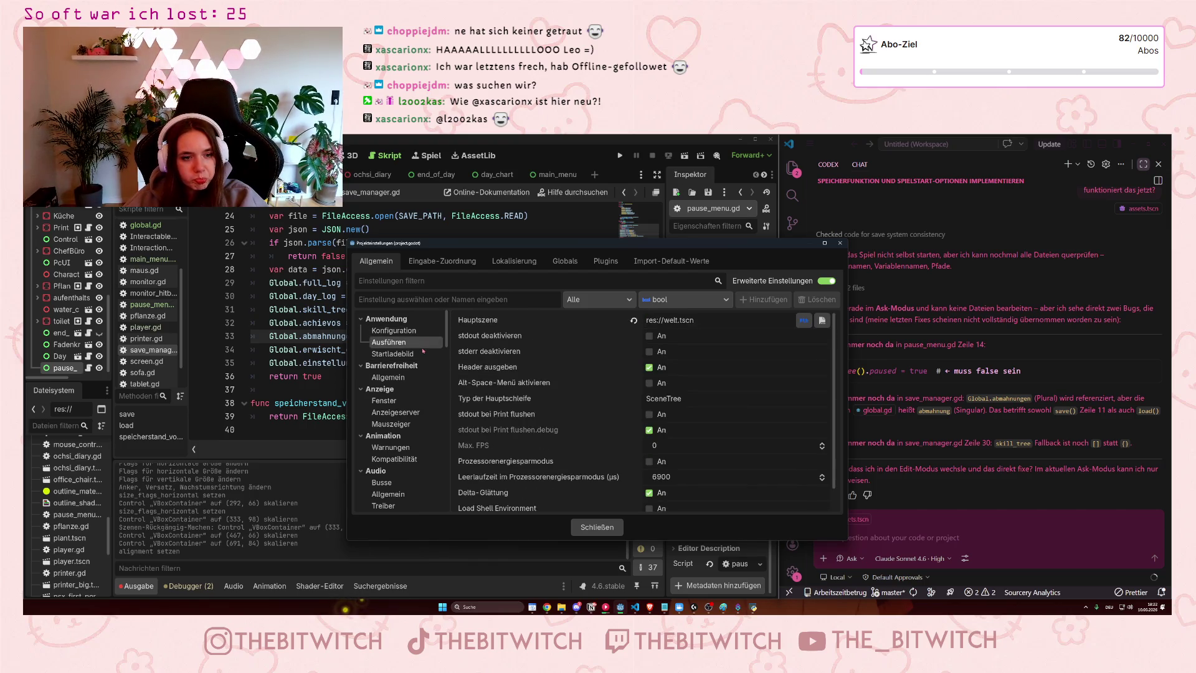
scroll(423, 352, "down", 1)
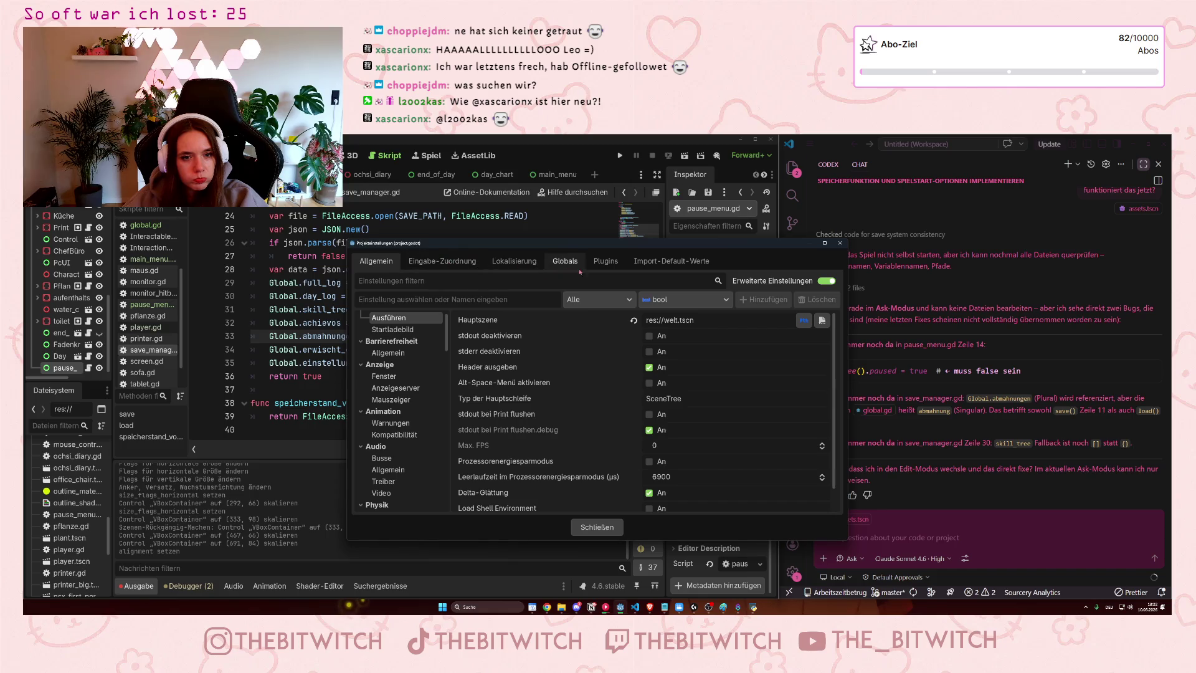
scroll(390, 410, "down", 5)
scroll(412, 420, "down", 5)
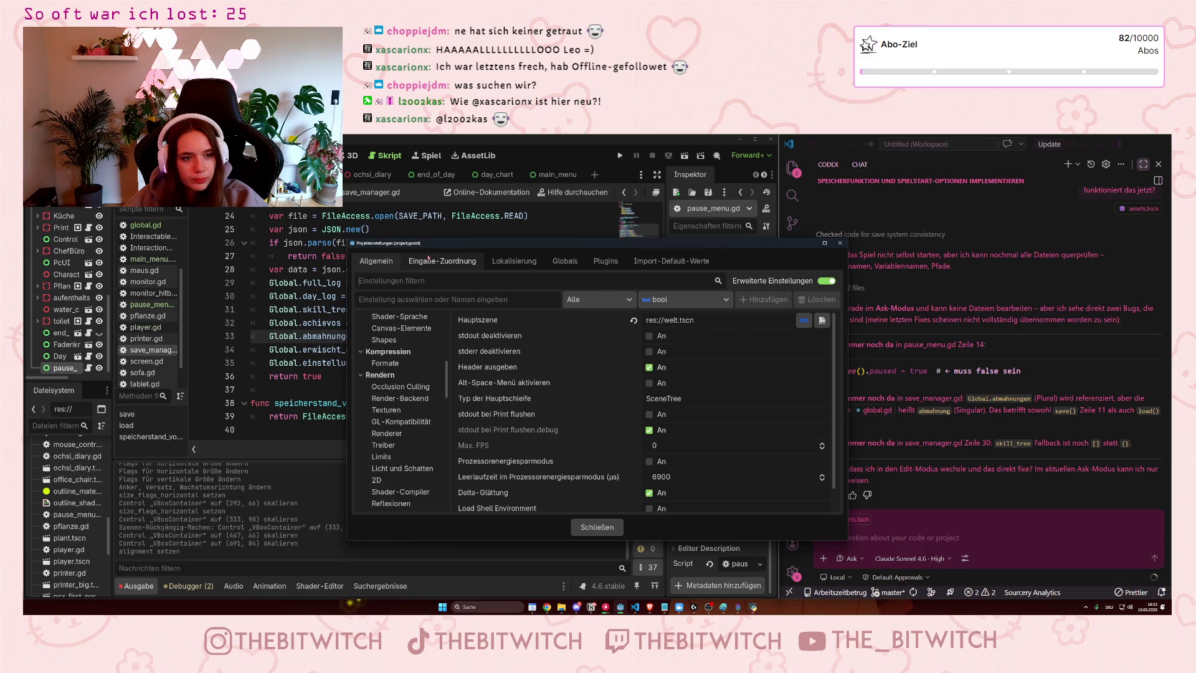
type("extern")
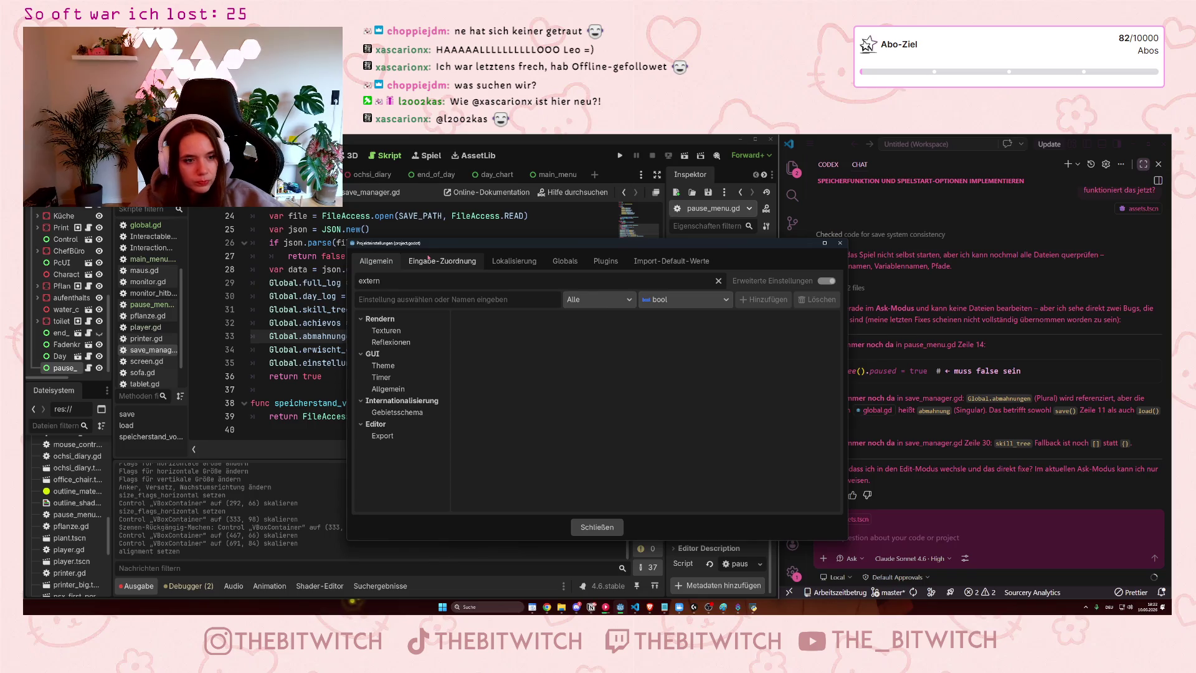
Check the filtered Export, GUI Timer and Theme settings, then close Project Settings
left_click(394, 436)
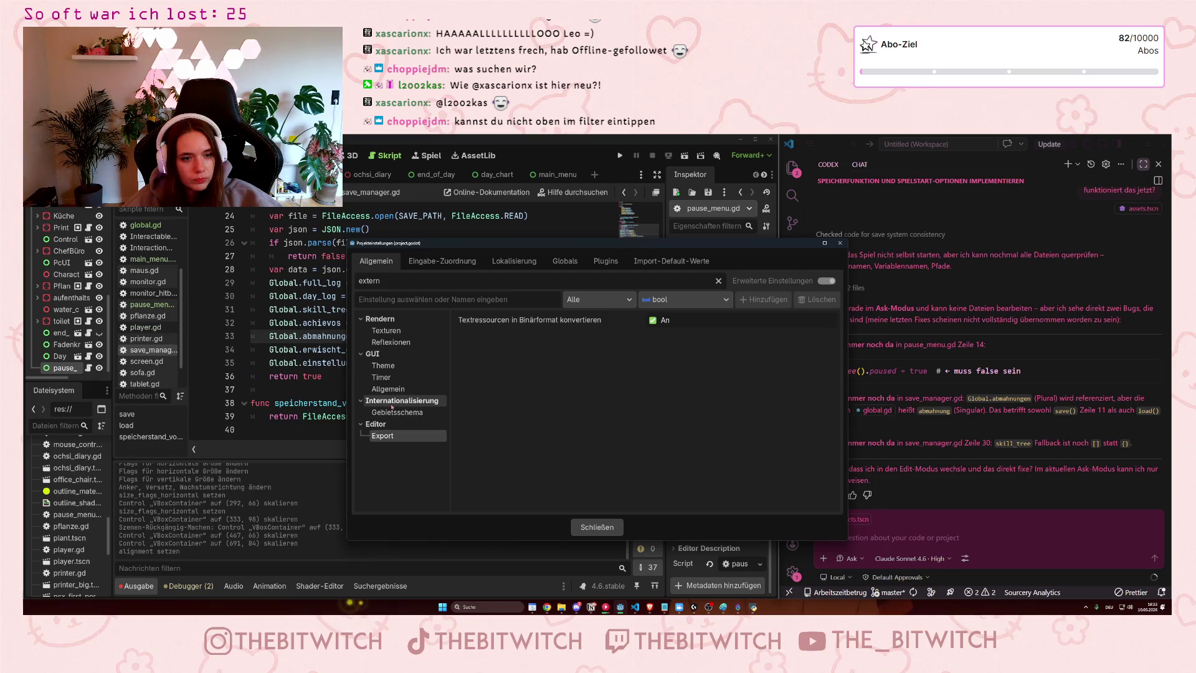
left_click(384, 377)
left_click(390, 367)
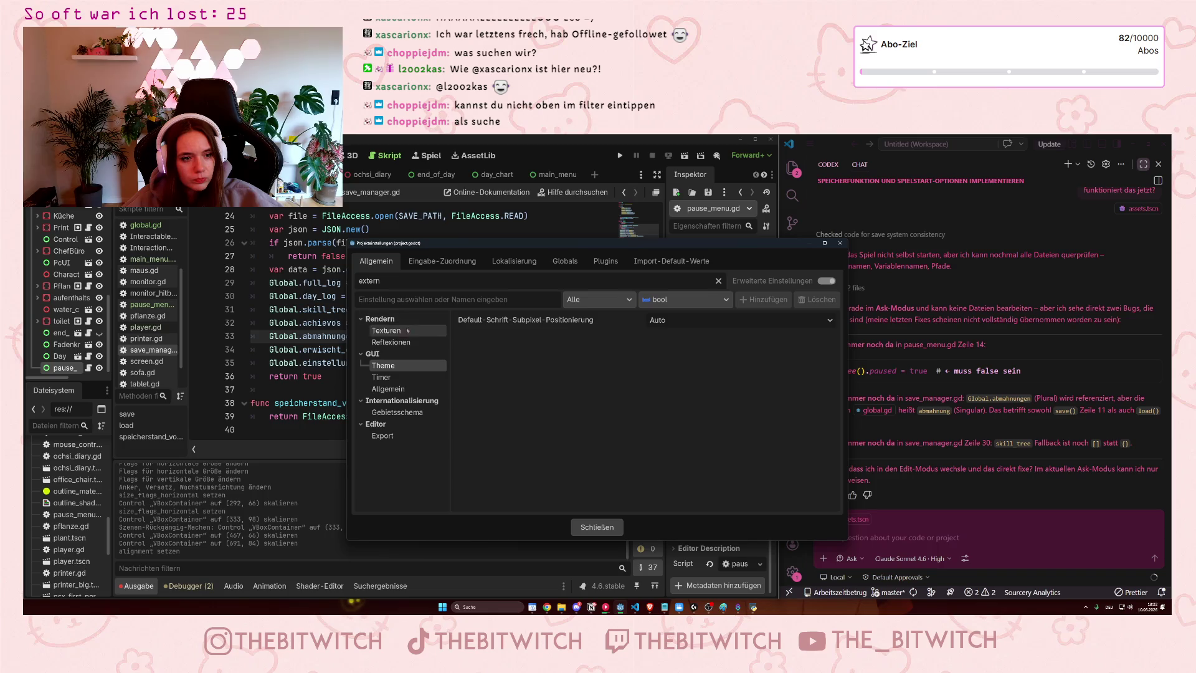
left_click(840, 243)
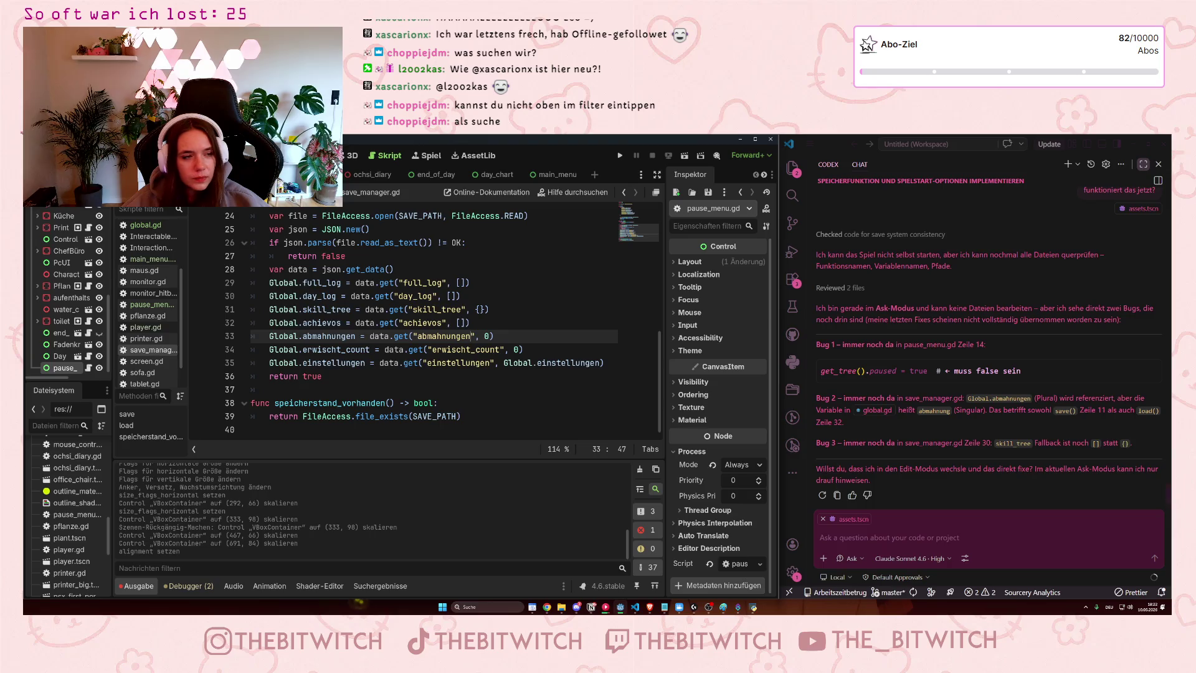
Enable 'Externen Editor nutzen' under Texteditor > Extern in Editor Settings and close the dialog
left_click(130, 155)
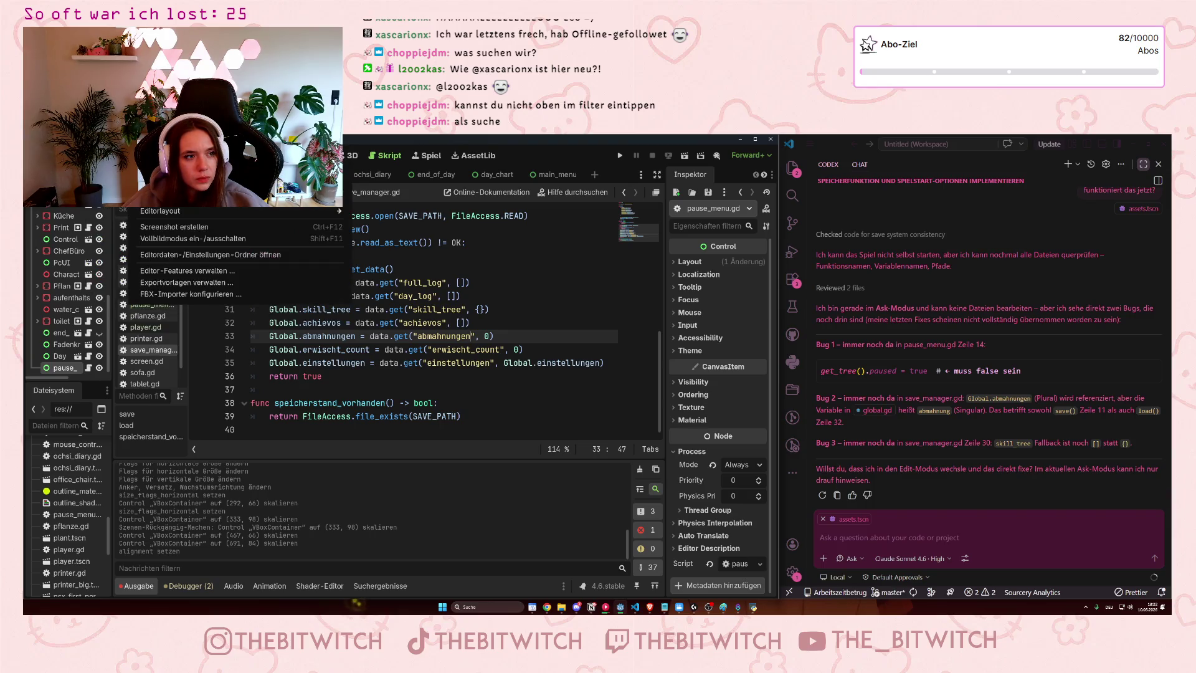
key("Escape")
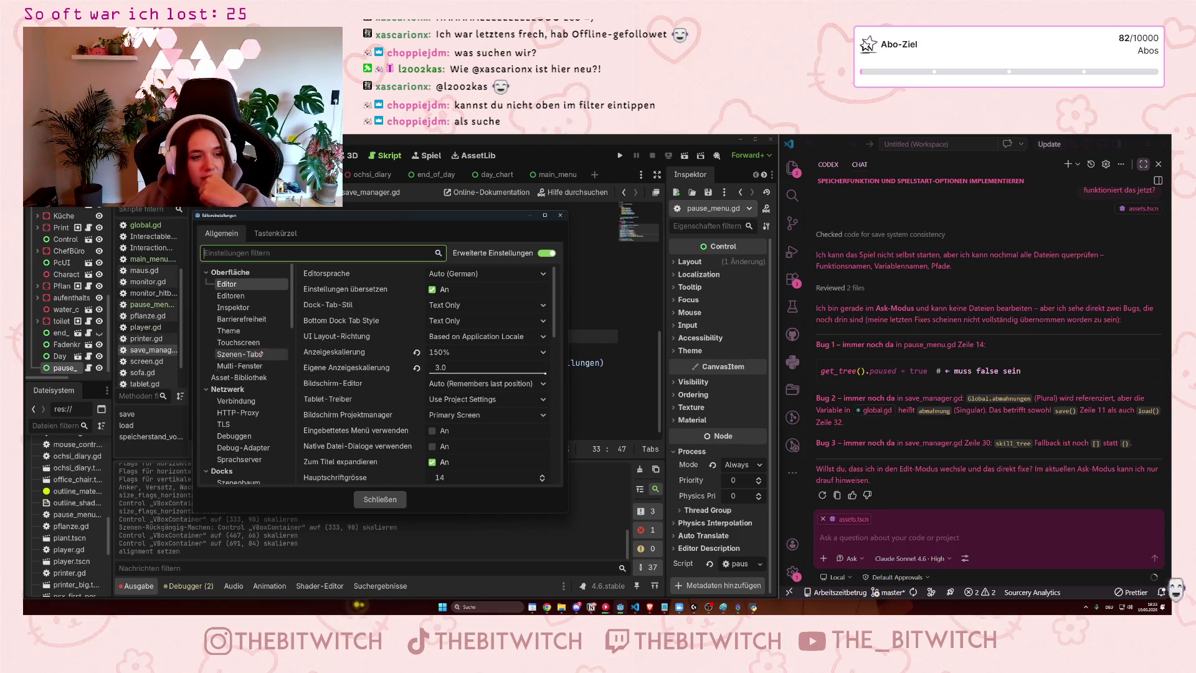
scroll(279, 356, "down", 1)
scroll(279, 355, "down", 5)
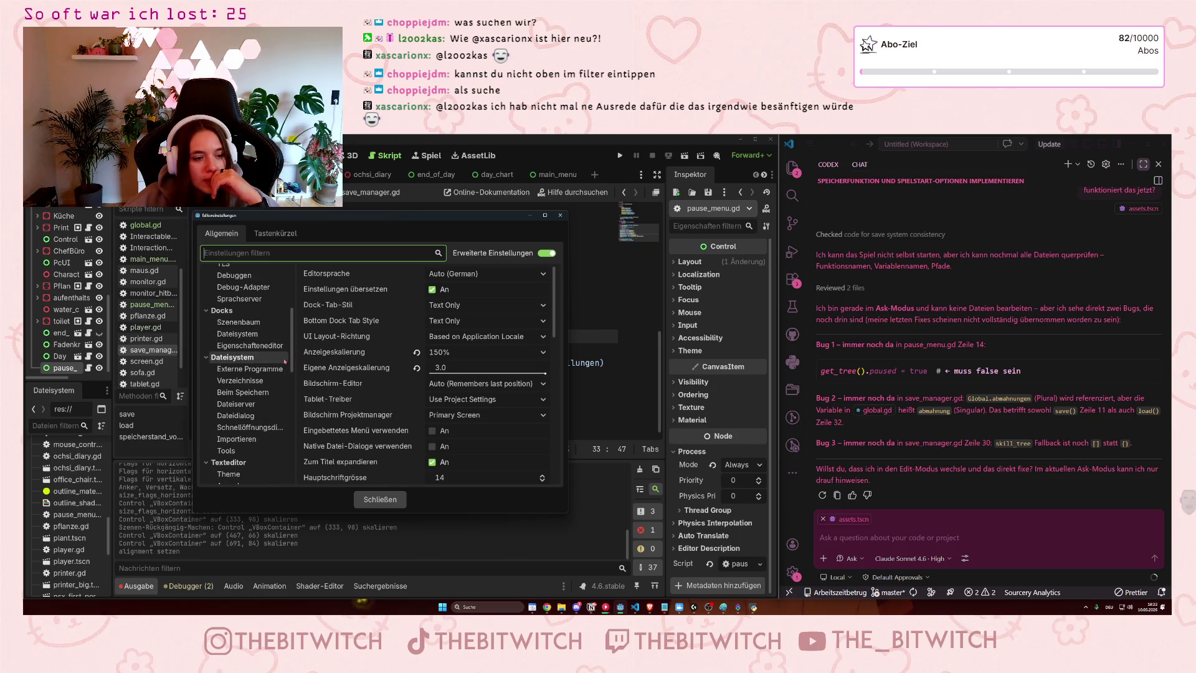
scroll(284, 361, "down", 4)
left_click(256, 414)
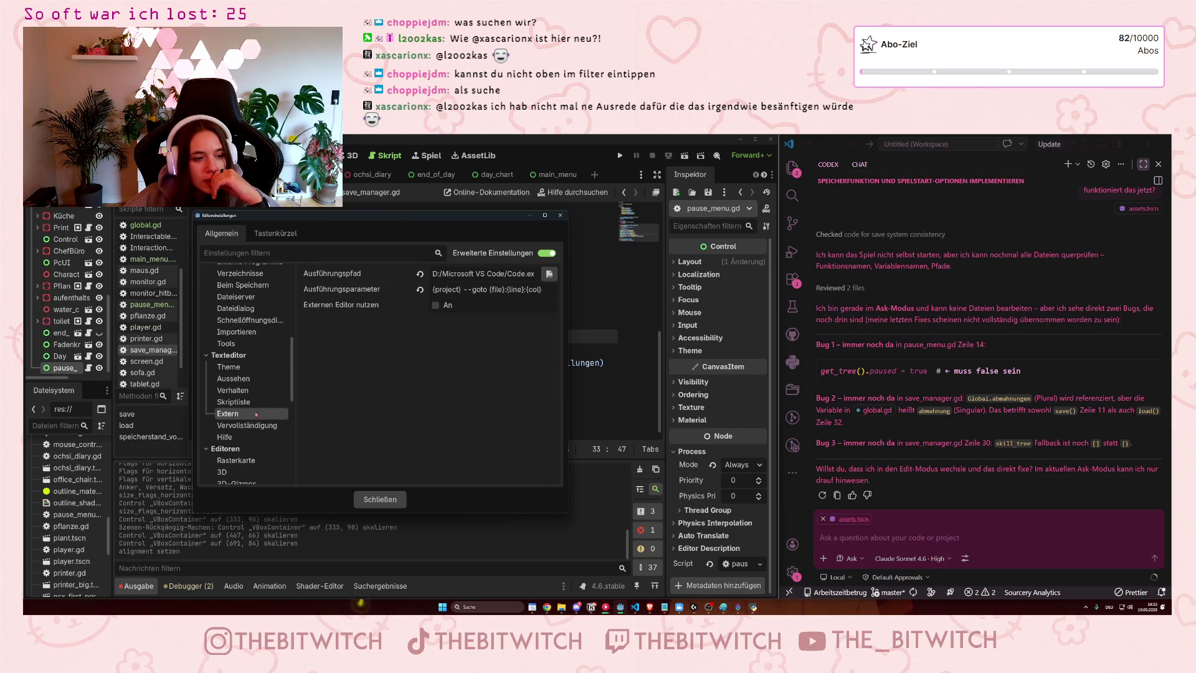
left_click(436, 305)
left_click(380, 499)
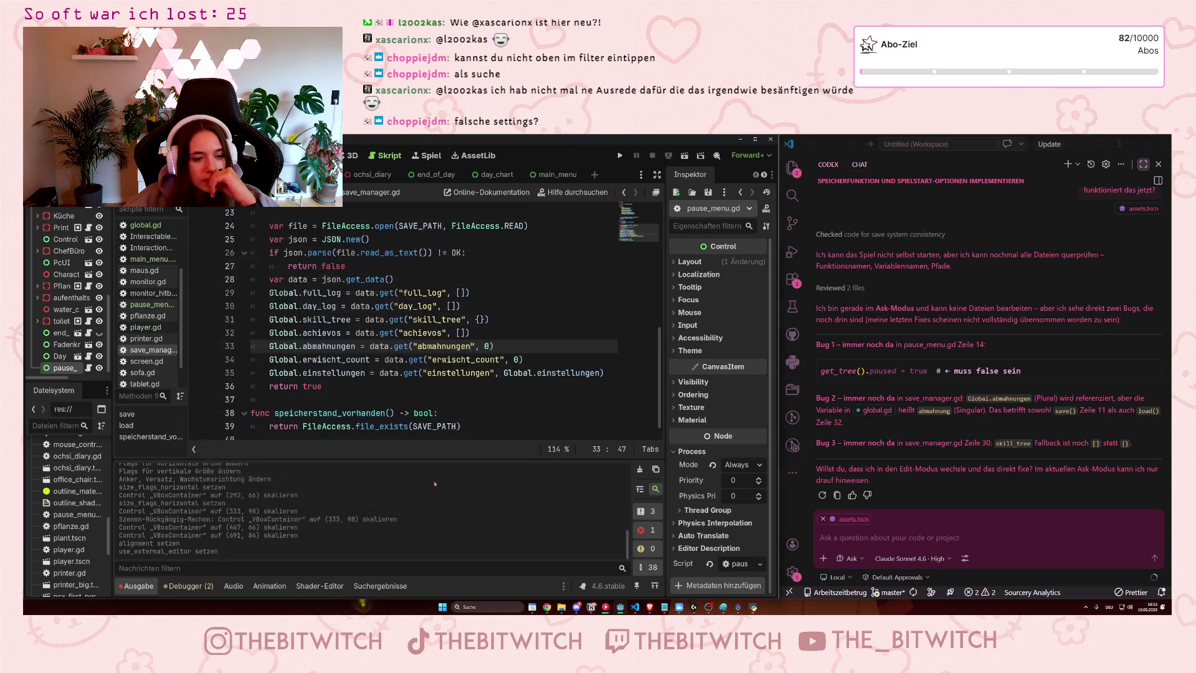
Ask the AI chat 'guck dir das noch mal genau an, ist das wirklich noch alles so?'
left_click(922, 545)
type("guck dir das noch mal genau an, ist das wirklich noch alles so?")
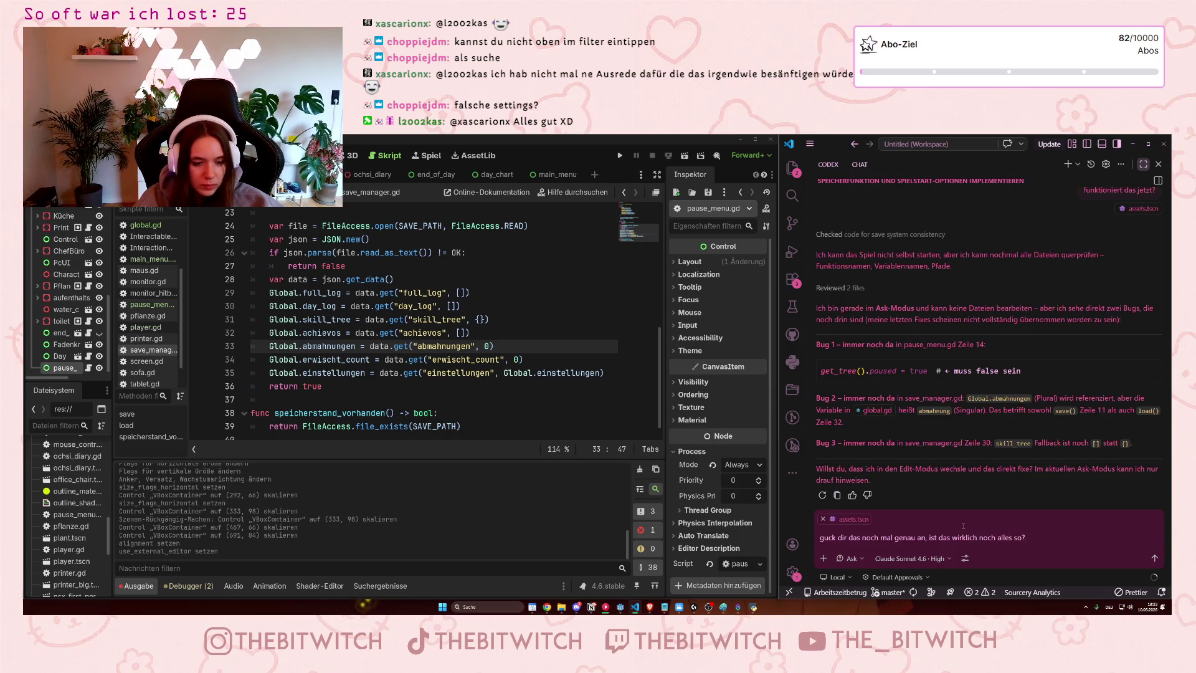
key("Return")
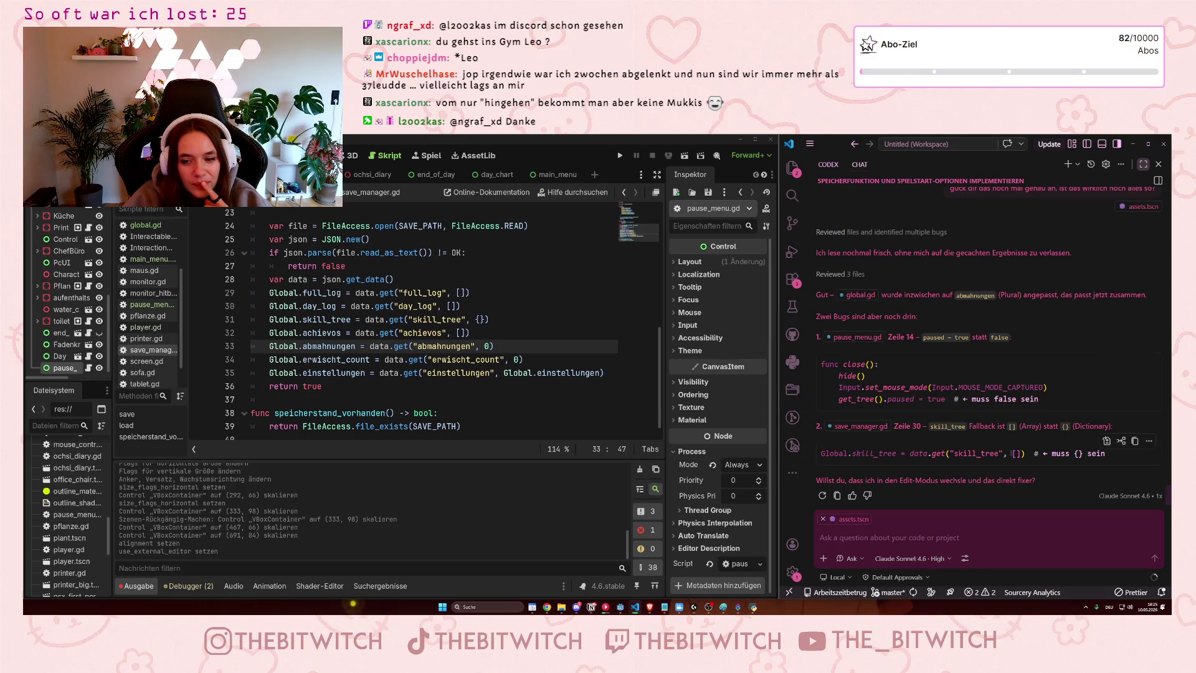
Go to line 30 of save_manager.gd, save, and show VS Code's Explorer file tree
left_click(376, 306)
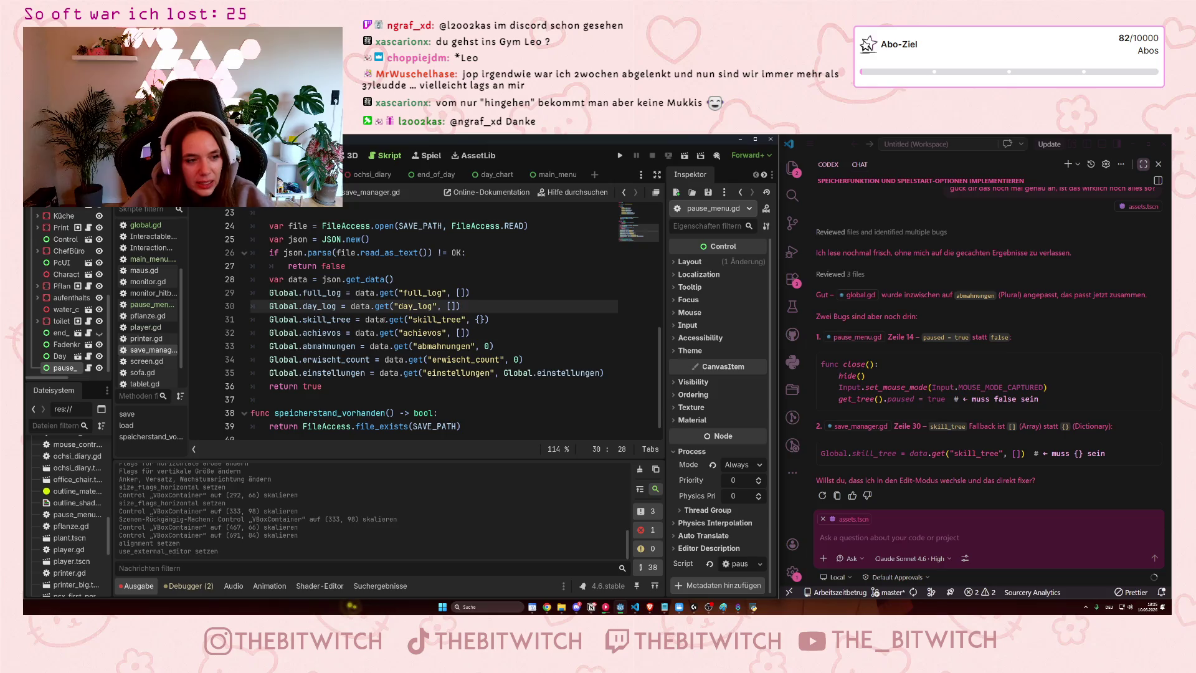
key("ctrl+s")
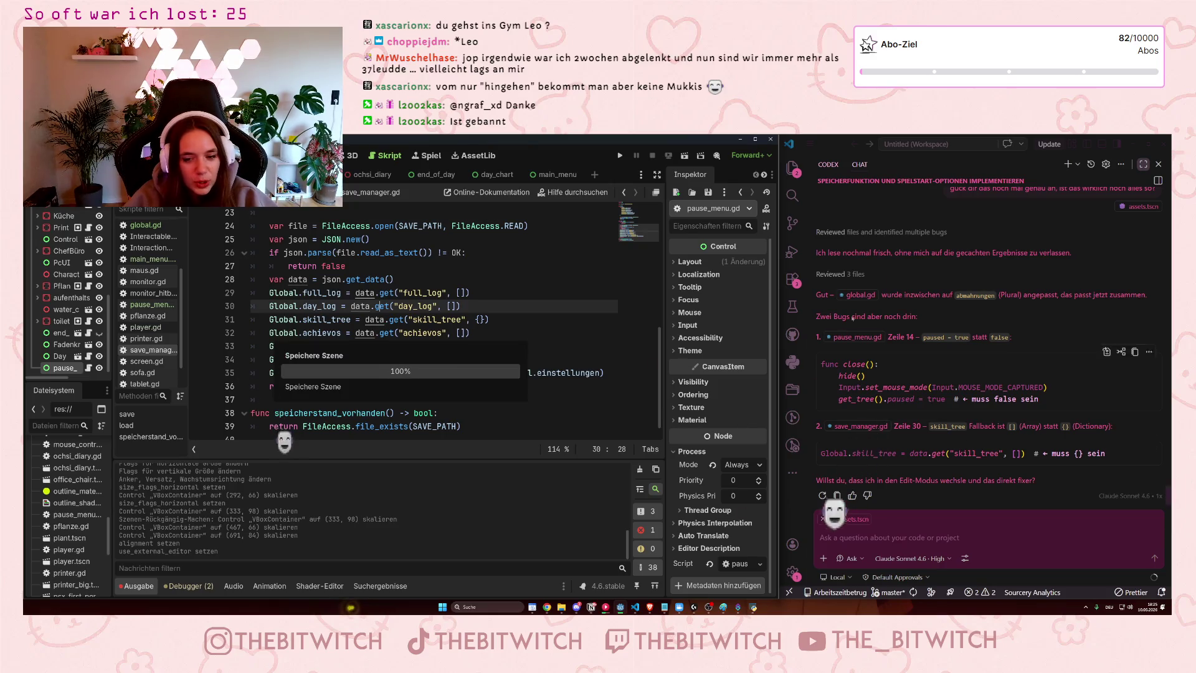
left_click(793, 168)
scroll(865, 293, "down", 3)
scroll(866, 338, "down", 5)
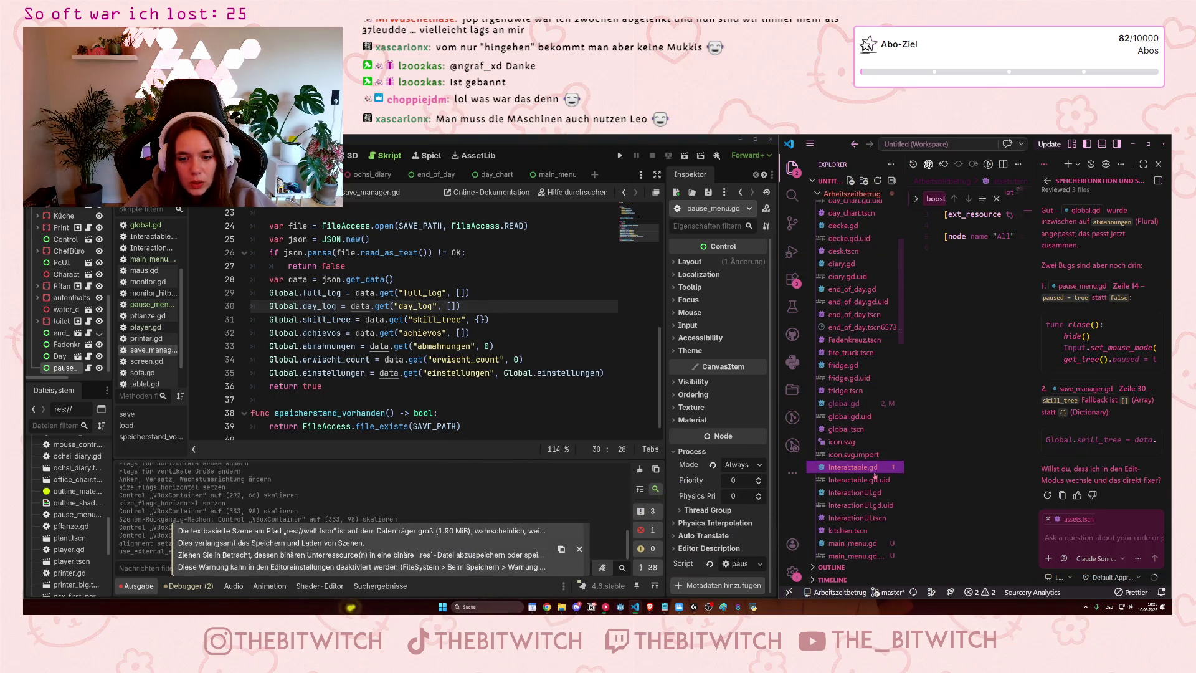
Open Interactable.gd and then save_manager.gd from the workspace file tree
left_click(874, 472)
scroll(863, 478, "down", 5)
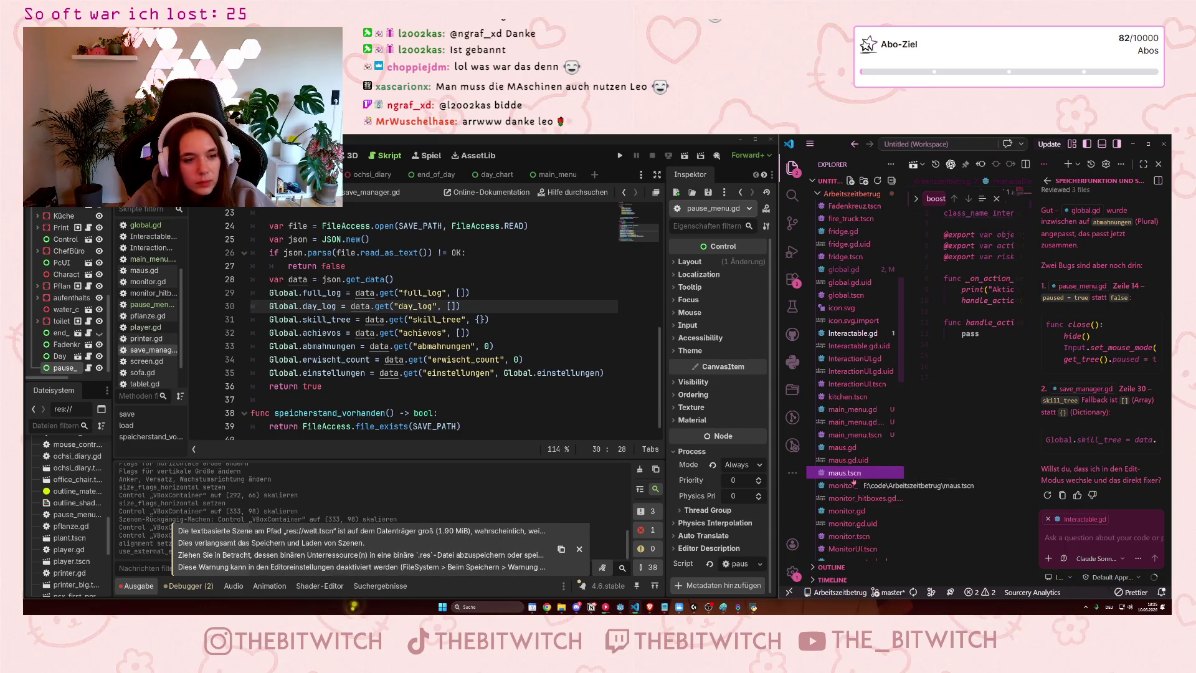
scroll(853, 481, "down", 5)
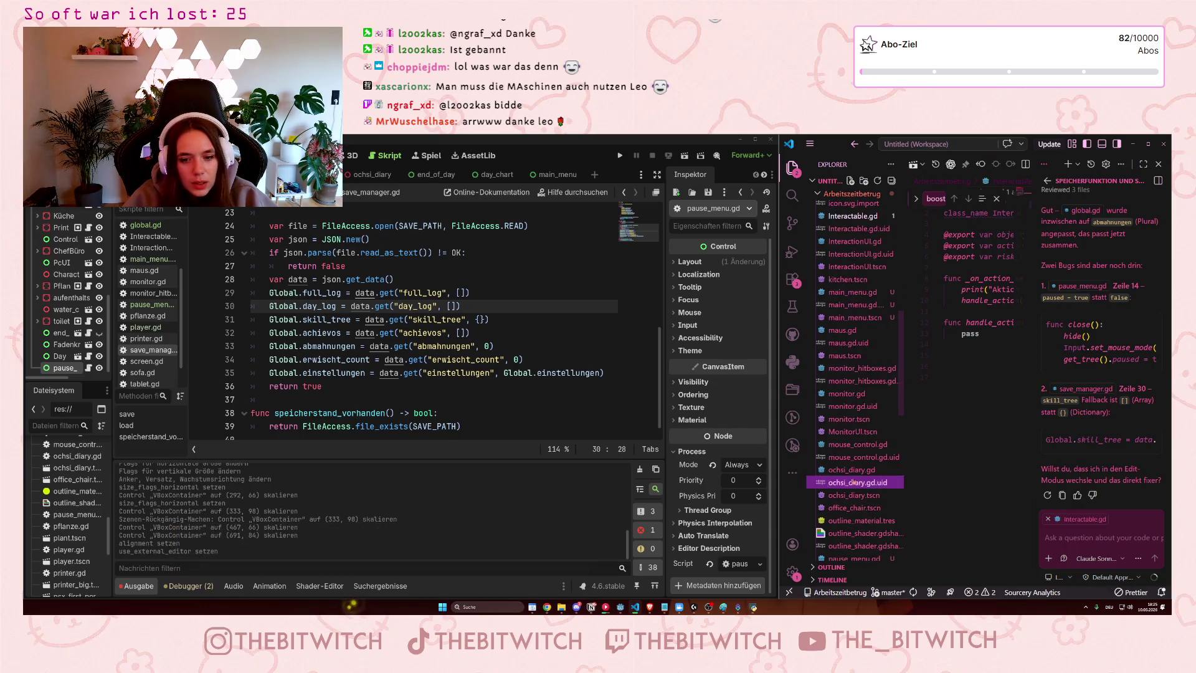
scroll(854, 481, "down", 10)
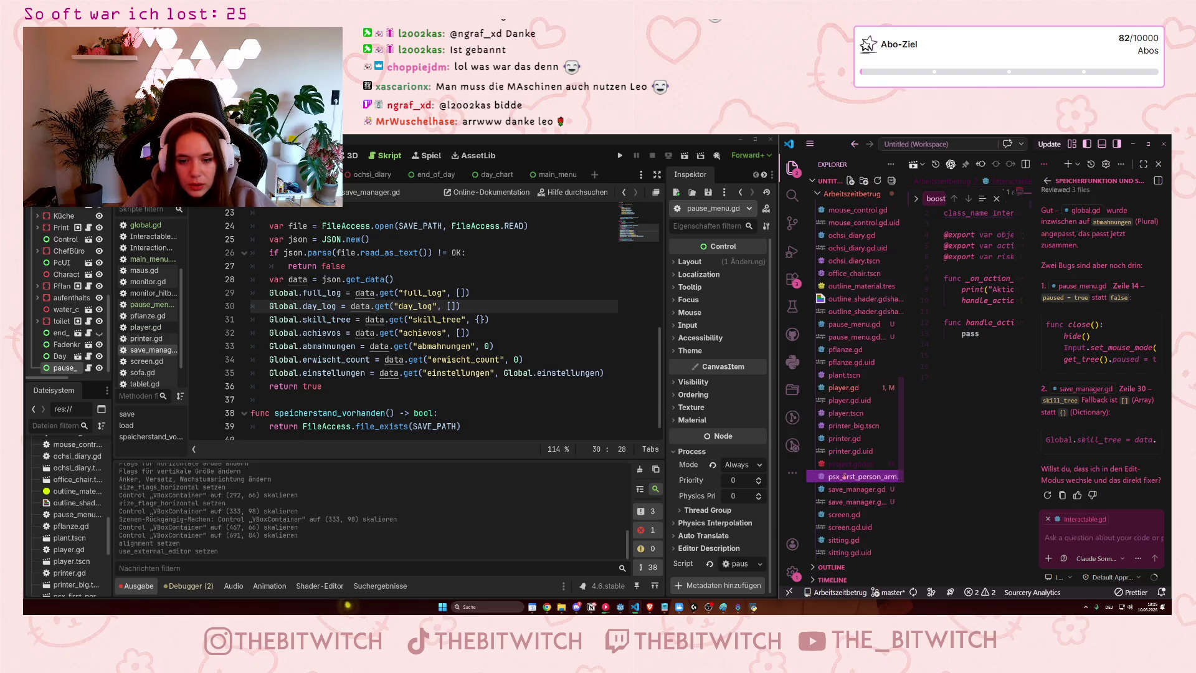
left_click(851, 490)
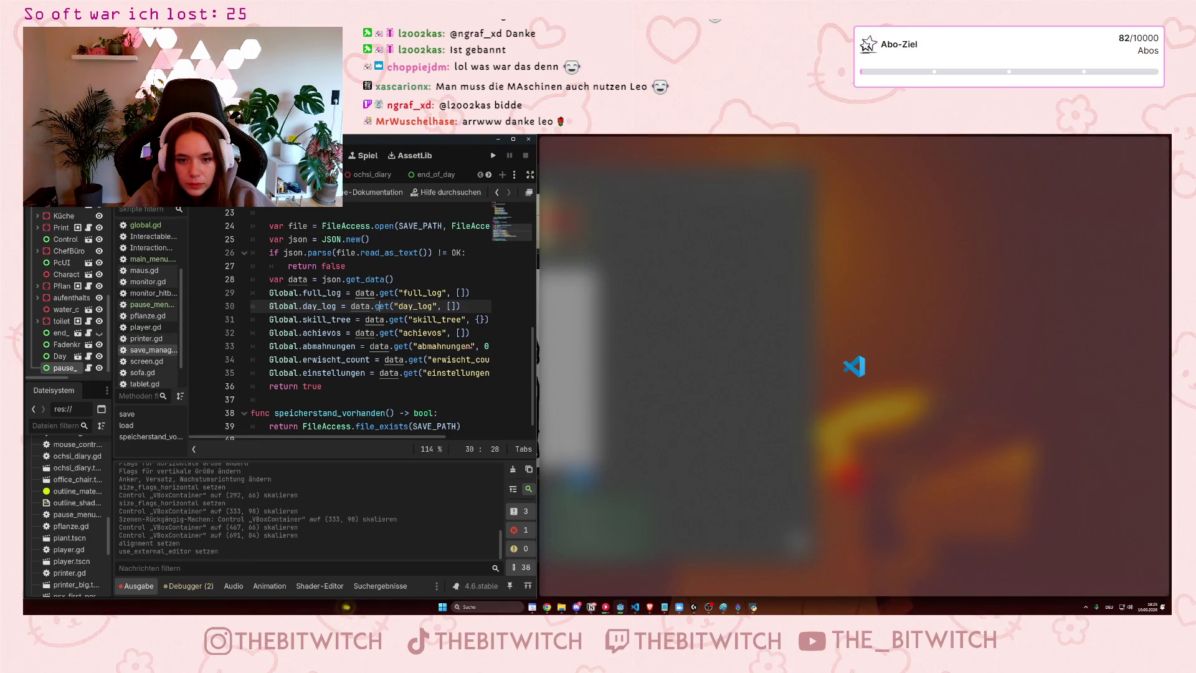
Find the skill_tree loading line in Godot and close the Interactable.gd tab in VS Code
scroll(789, 436, "down", 2)
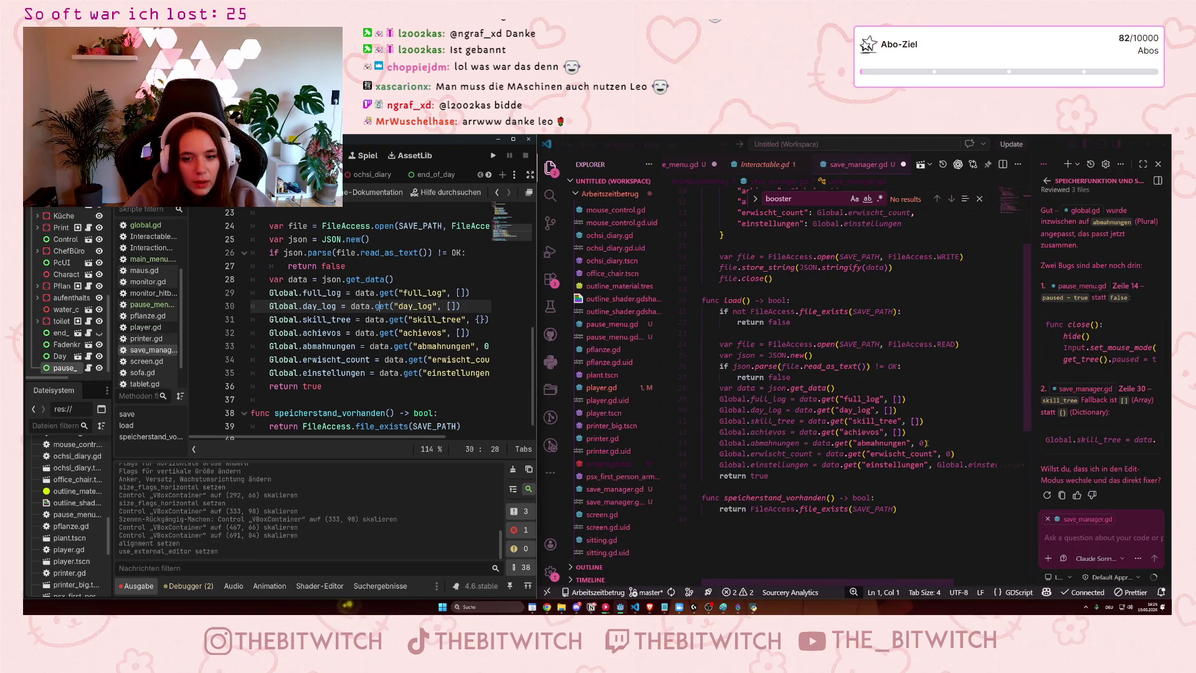
left_click(460, 319)
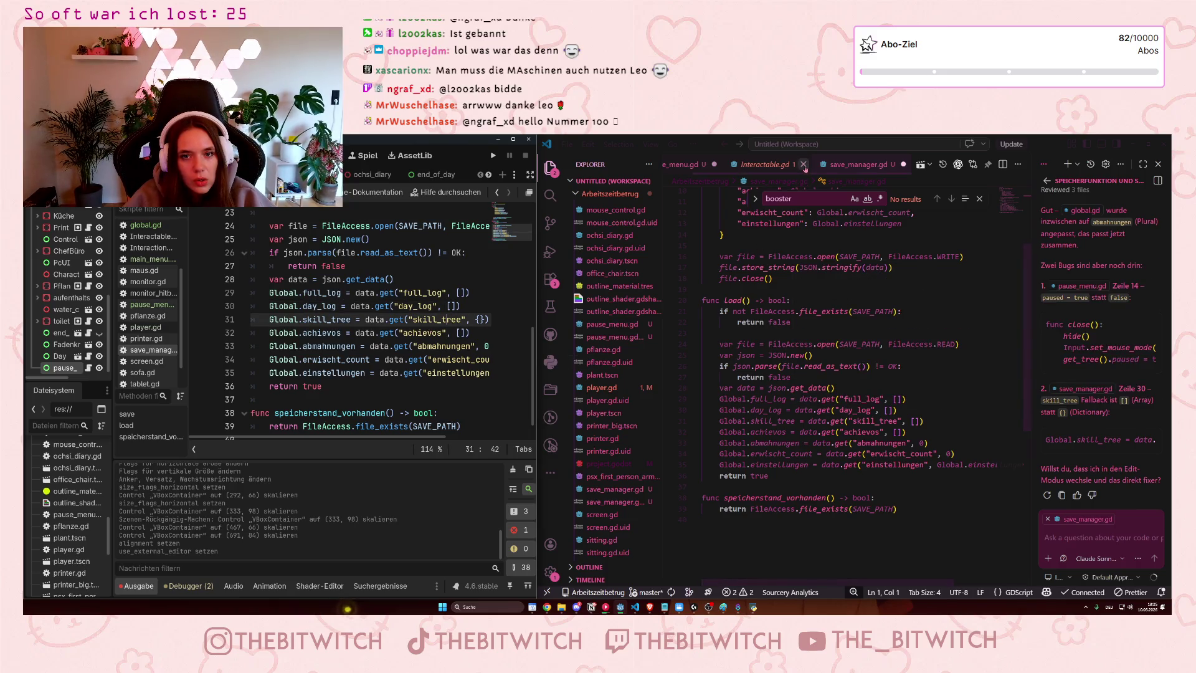
left_click(806, 164)
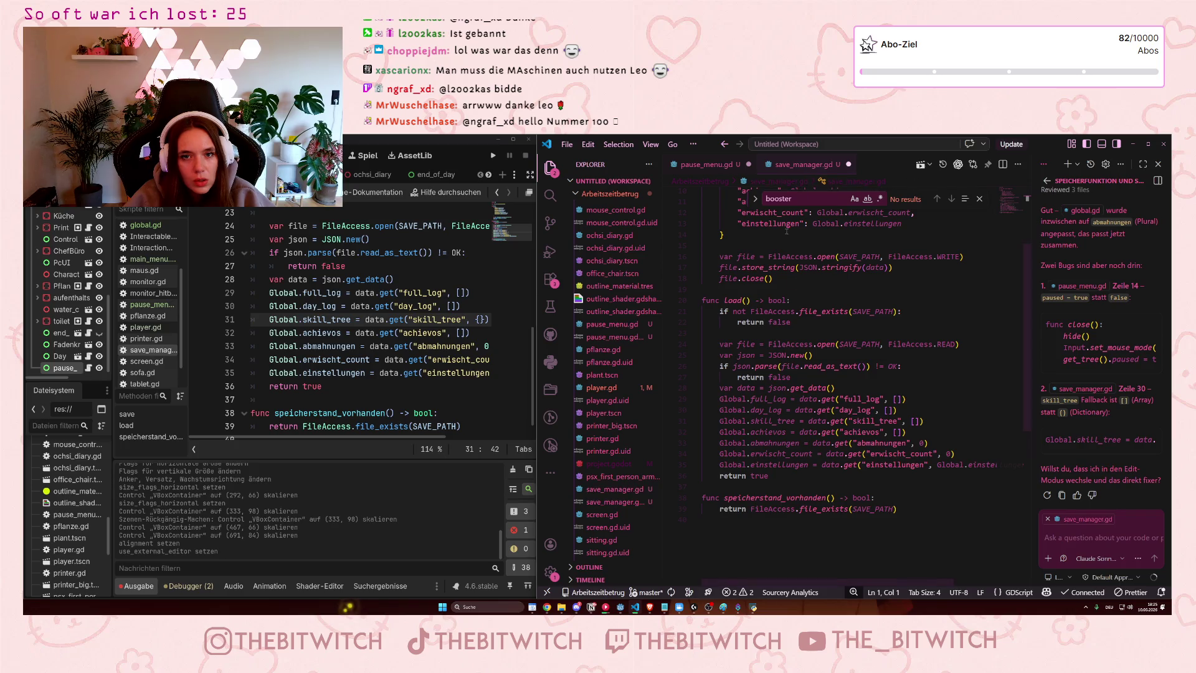
Review how data is used and the return false line in save_manager.gd's load function
left_click(810, 400)
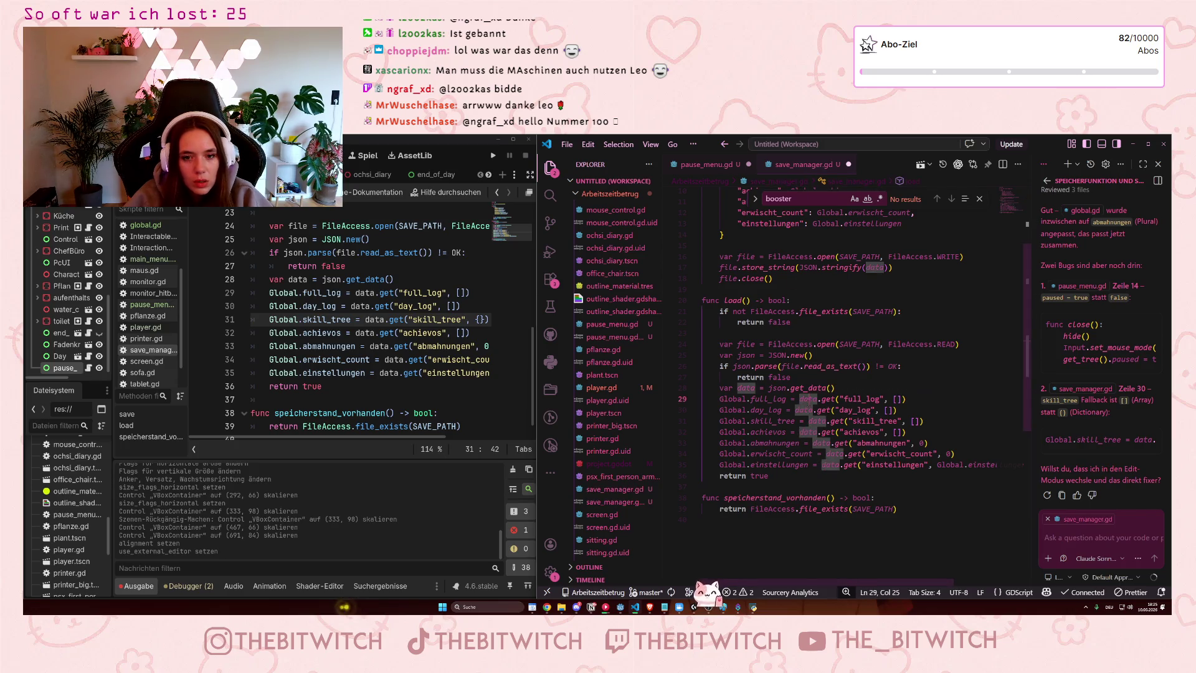
left_click(779, 377)
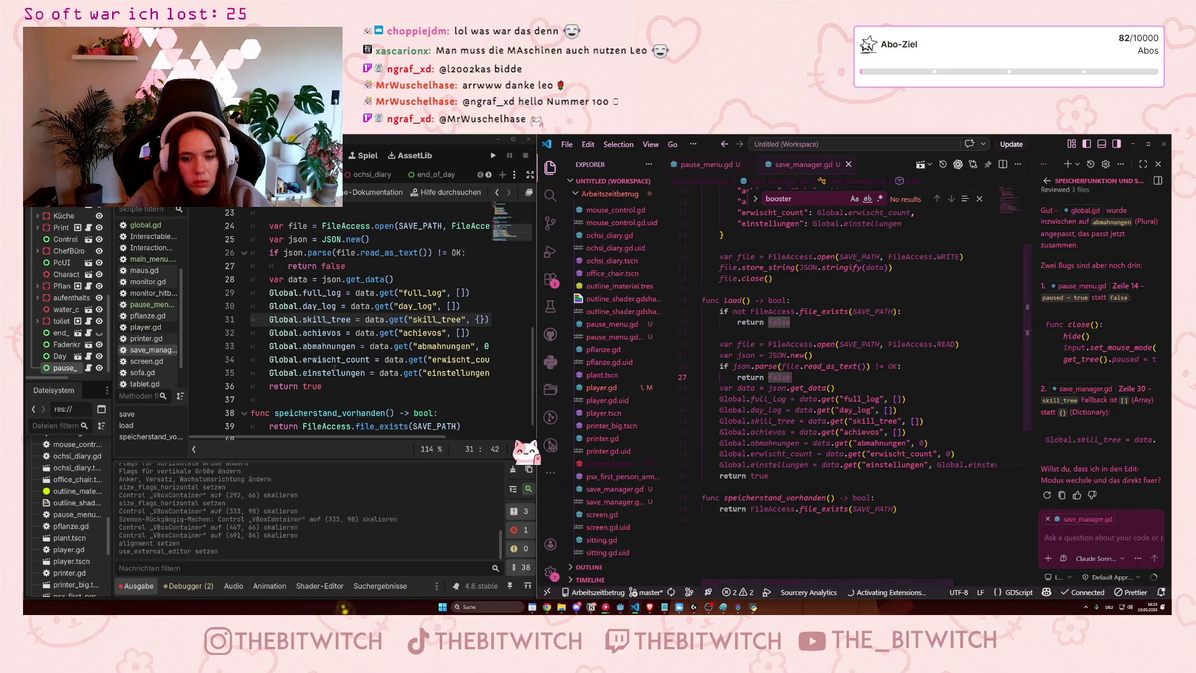
key("F5")
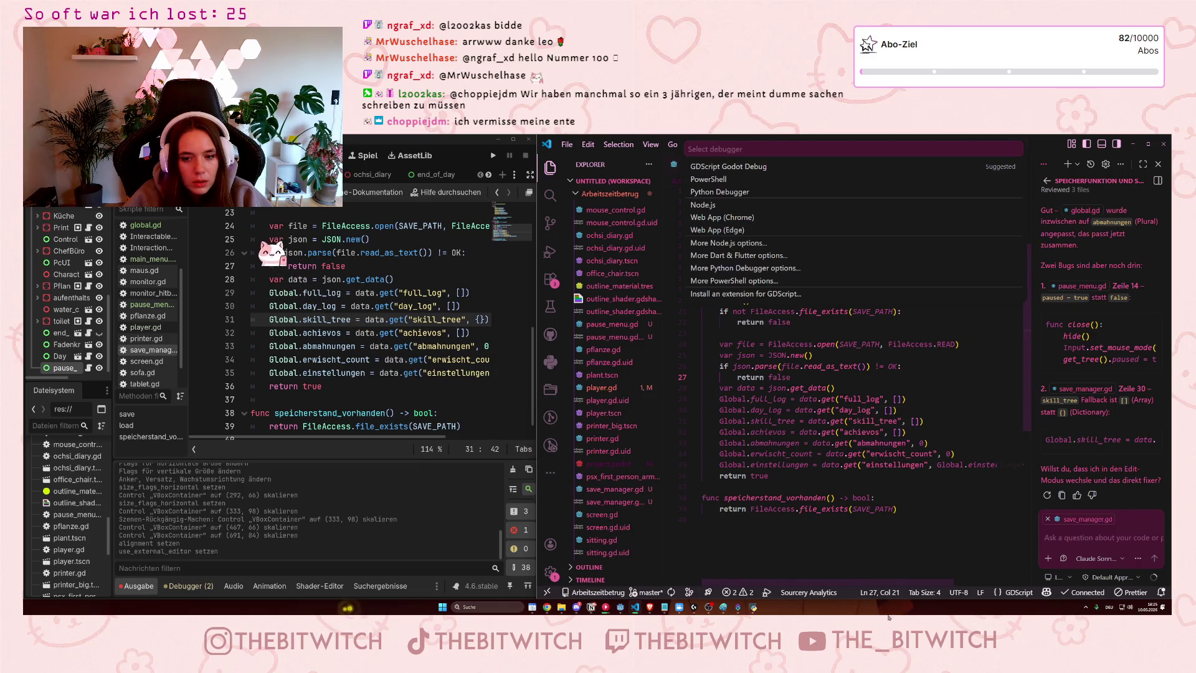
left_click(912, 421)
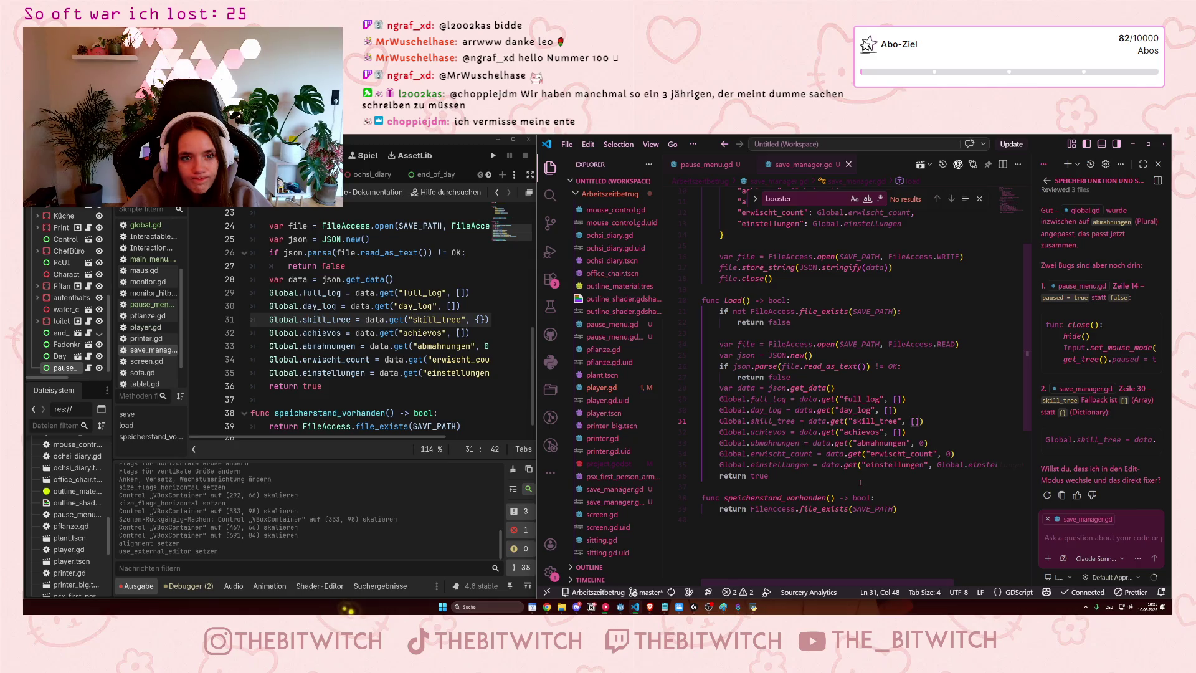
Save the Godot script, narrow the VS Code window, and widen the chat panel beside the code
left_click(389, 382)
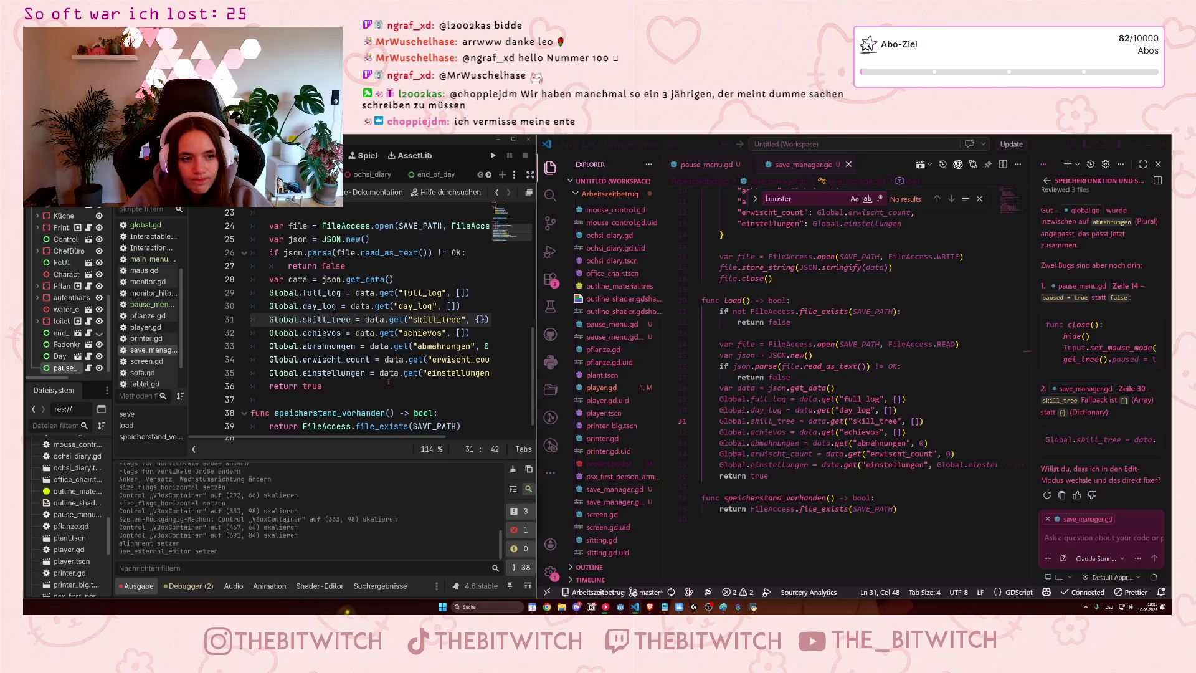
key("ctrl+s")
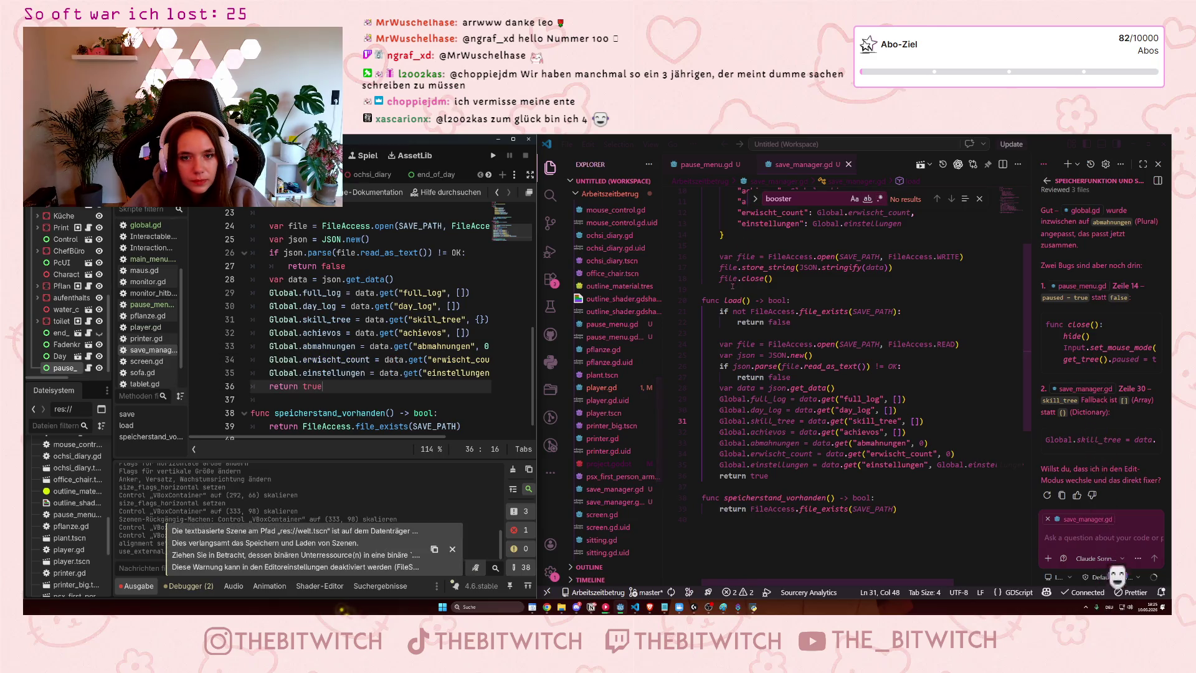
scroll(748, 278, "down", 1)
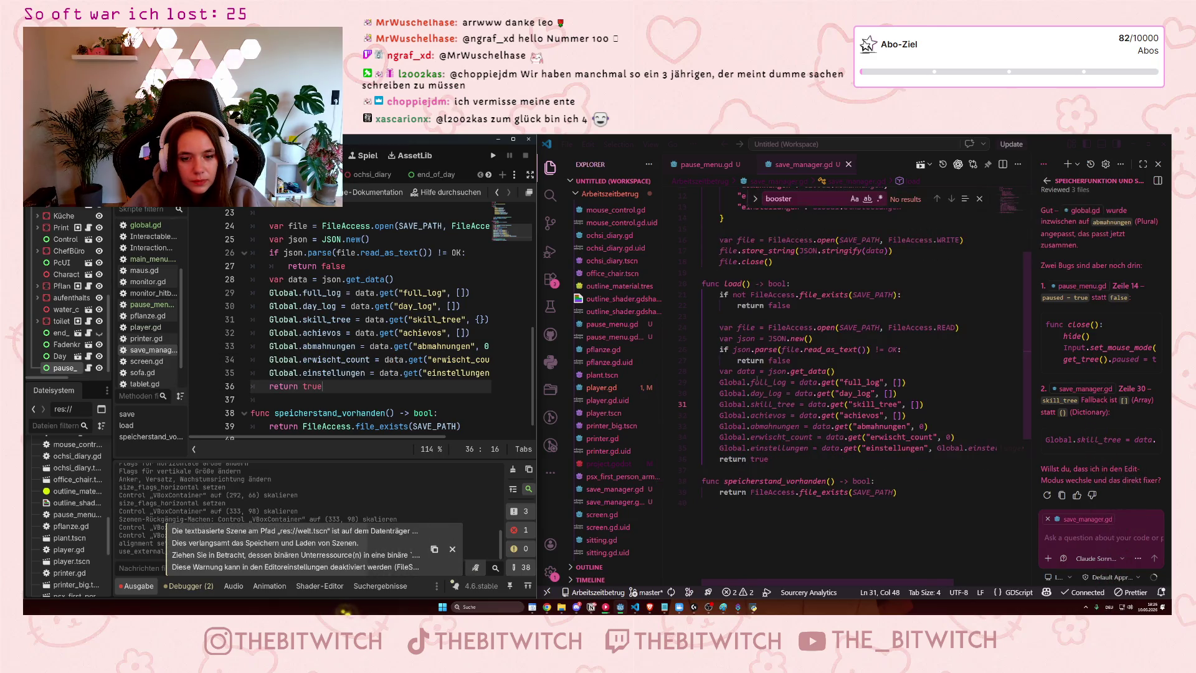
left_click(898, 415)
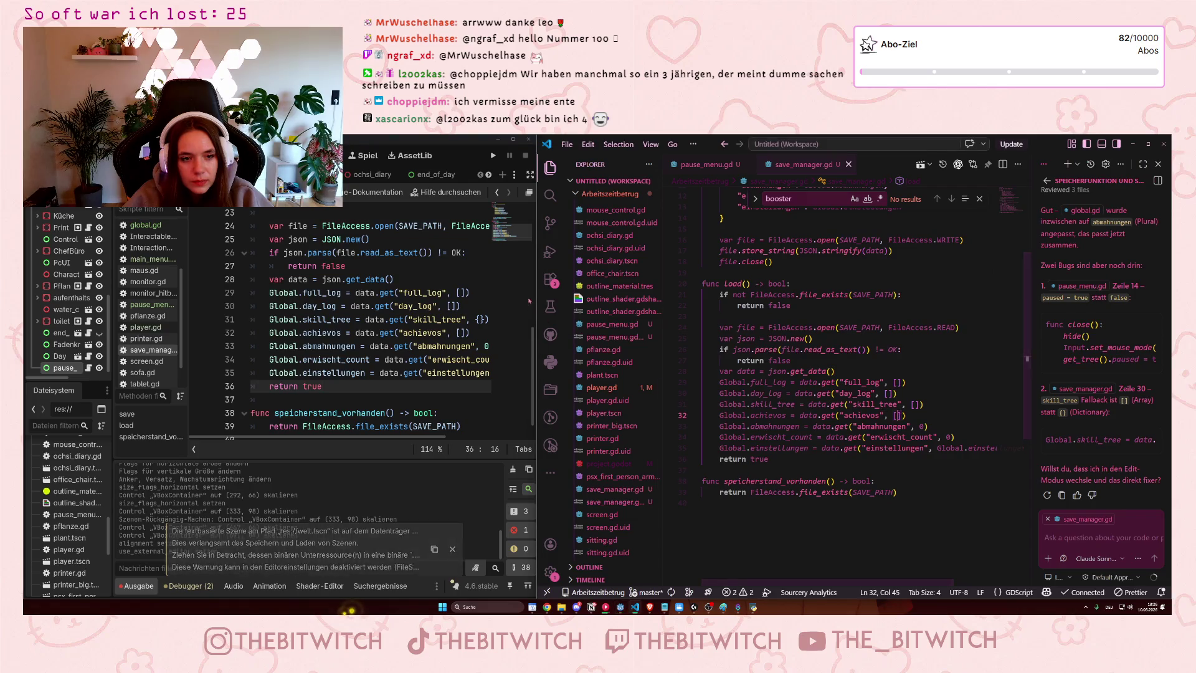
mouse_move(538, 300)
left_mouse_down()
mouse_move(833, 309)
mouse_move(542, 313)
left_mouse_up()
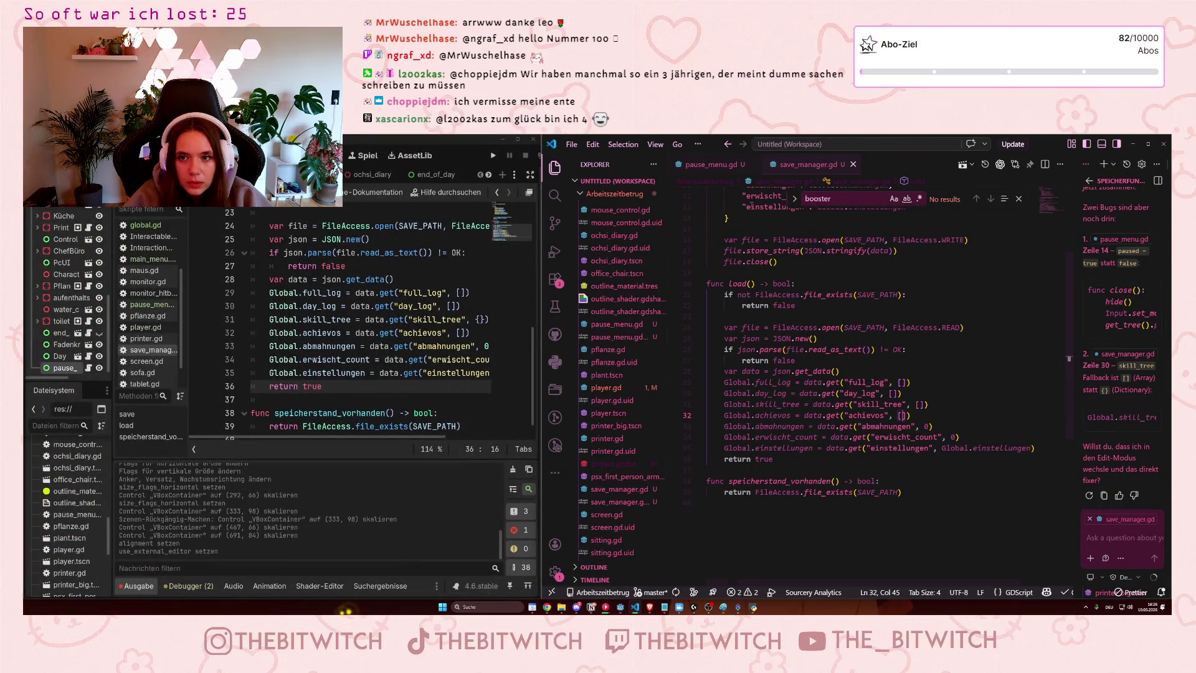
left_click_drag(1080, 181, 866, 180)
Maximize the chat panel and shrink VS Code so the Godot editor gets more room
left_click(1144, 164)
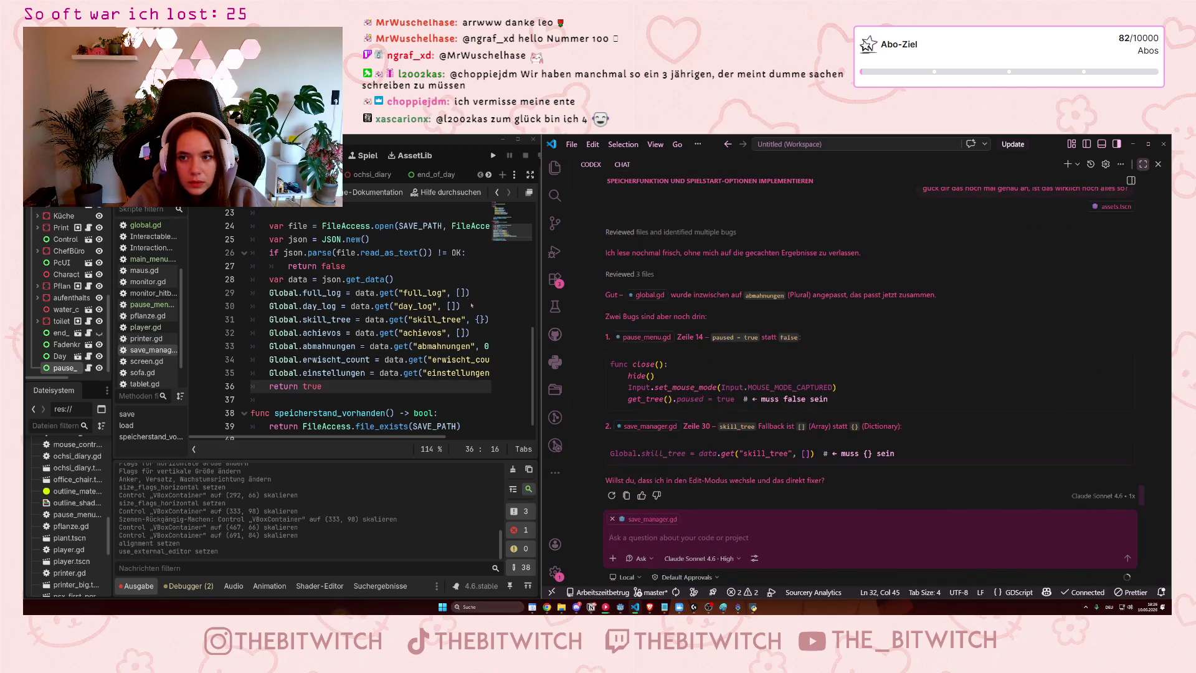
left_click_drag(542, 283, 792, 283)
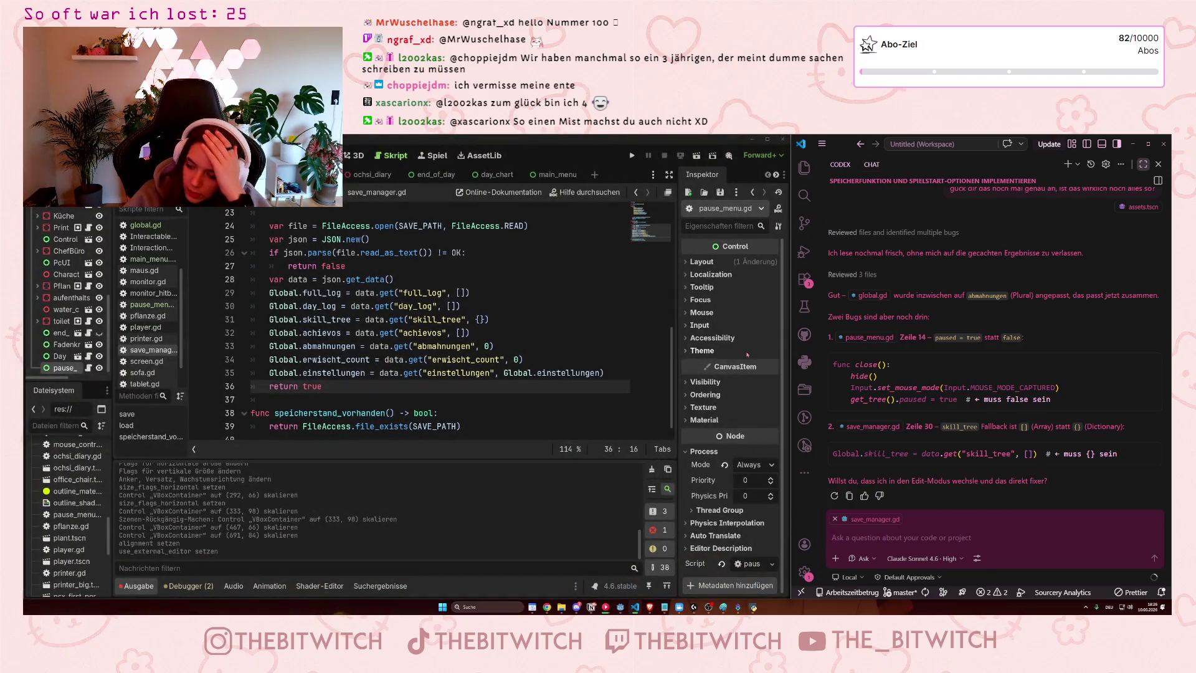
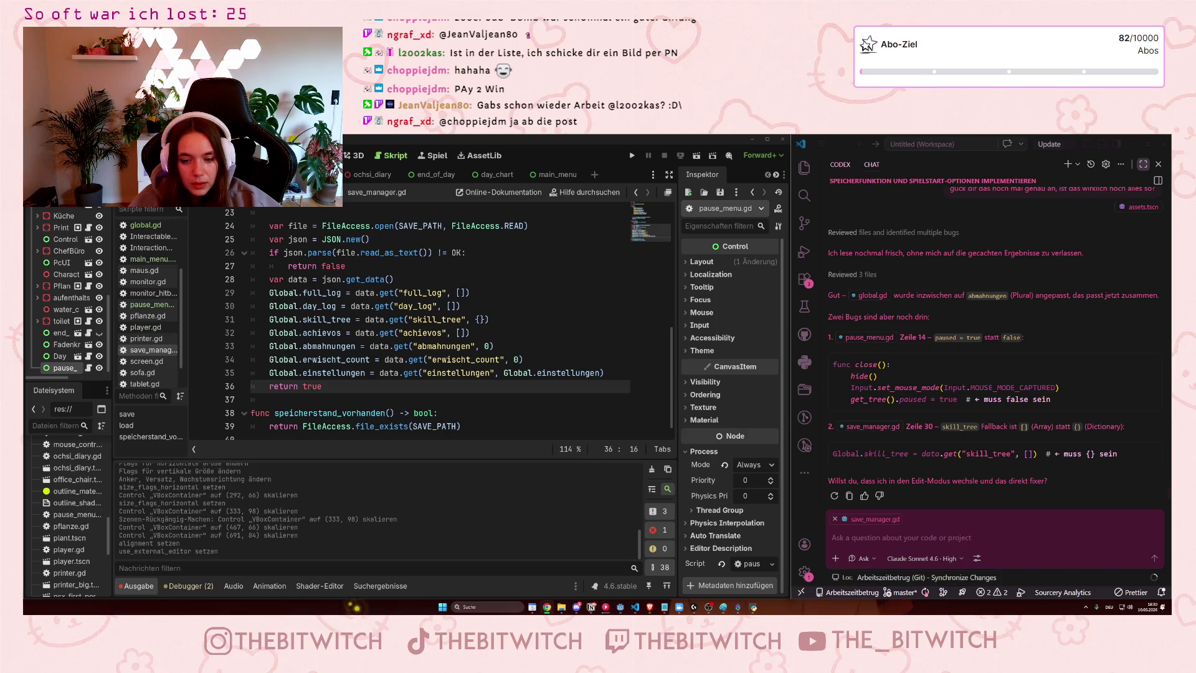
Sync local commits with the remote repository and return to the save_manager script
left_click(925, 593)
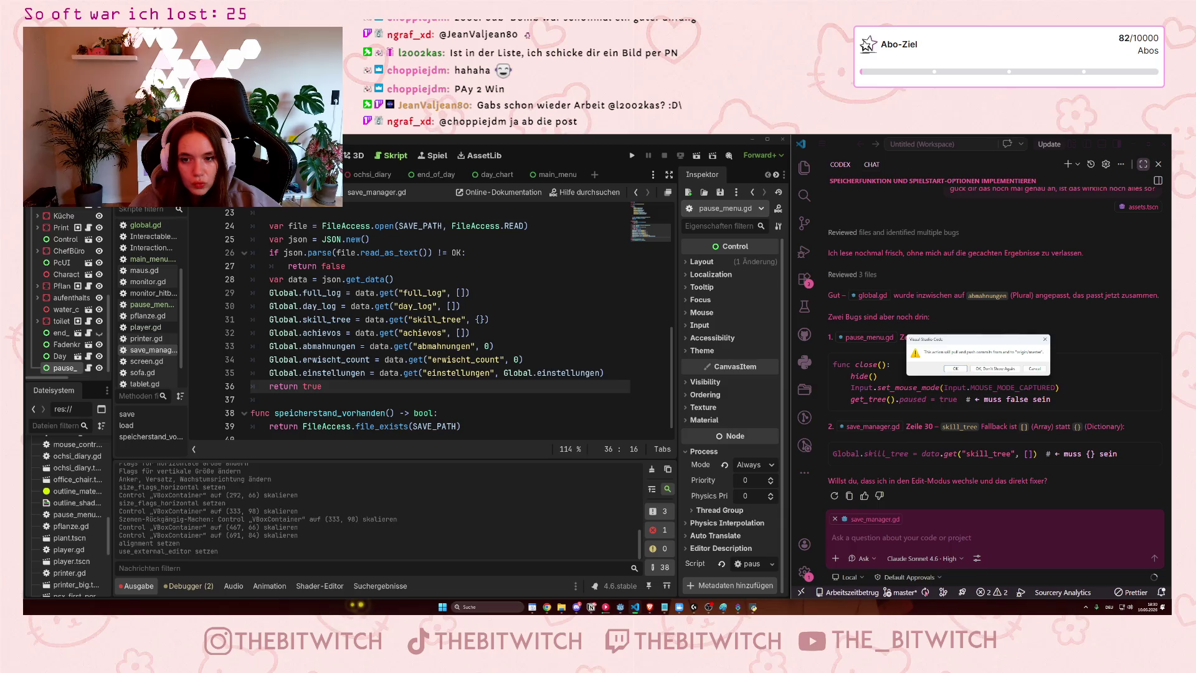
left_click(1045, 339)
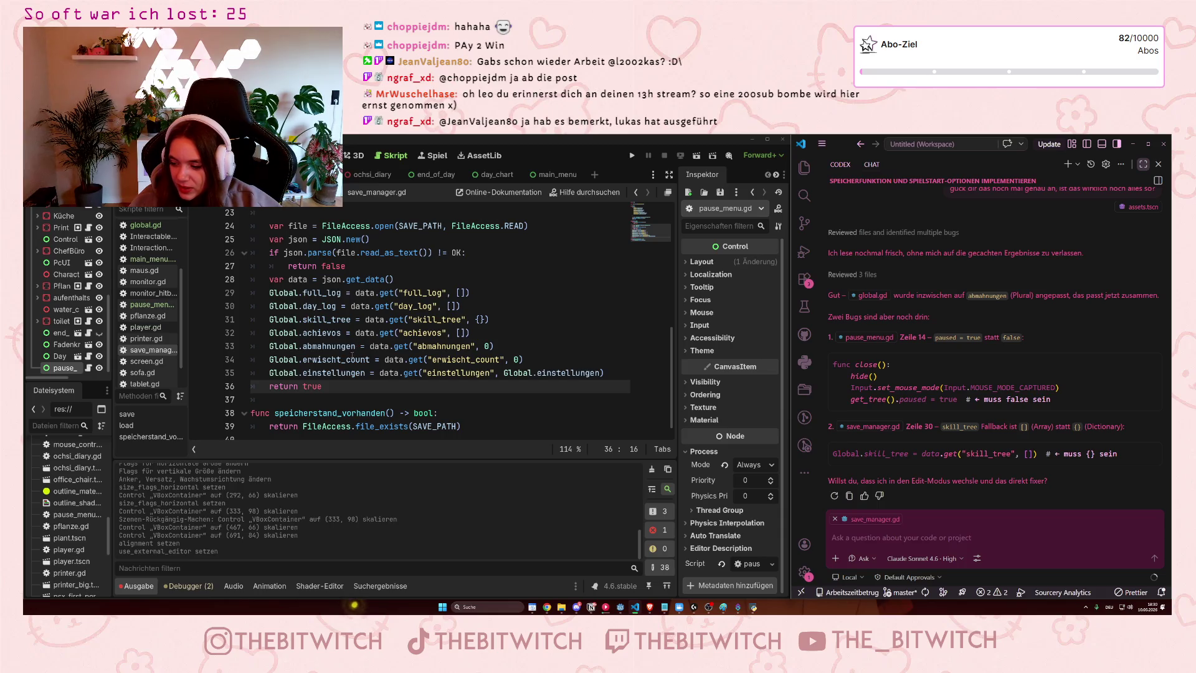
mouse_move(352, 355)
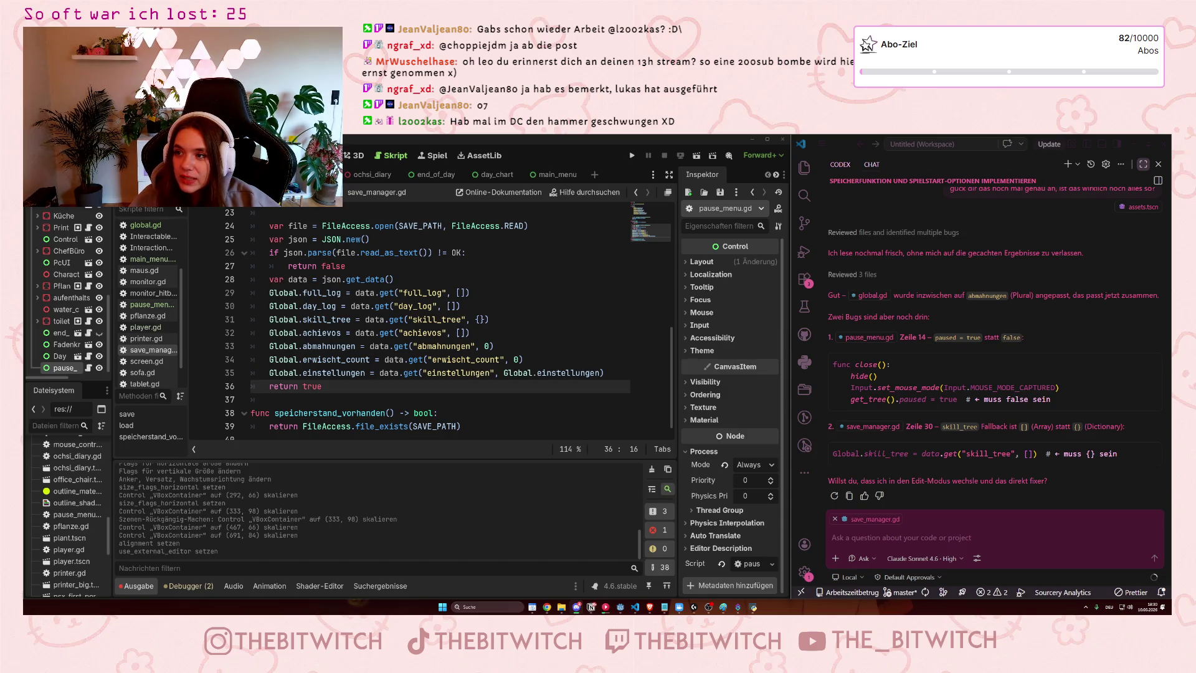
key("alt+Tab")
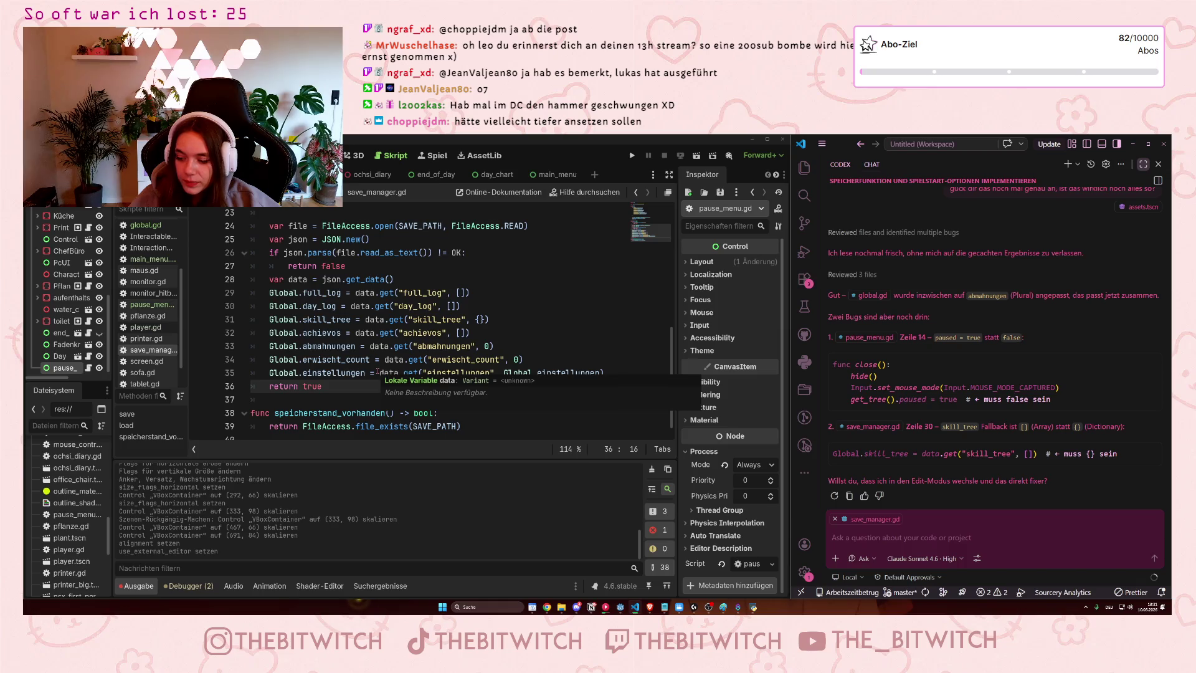
left_click(385, 307)
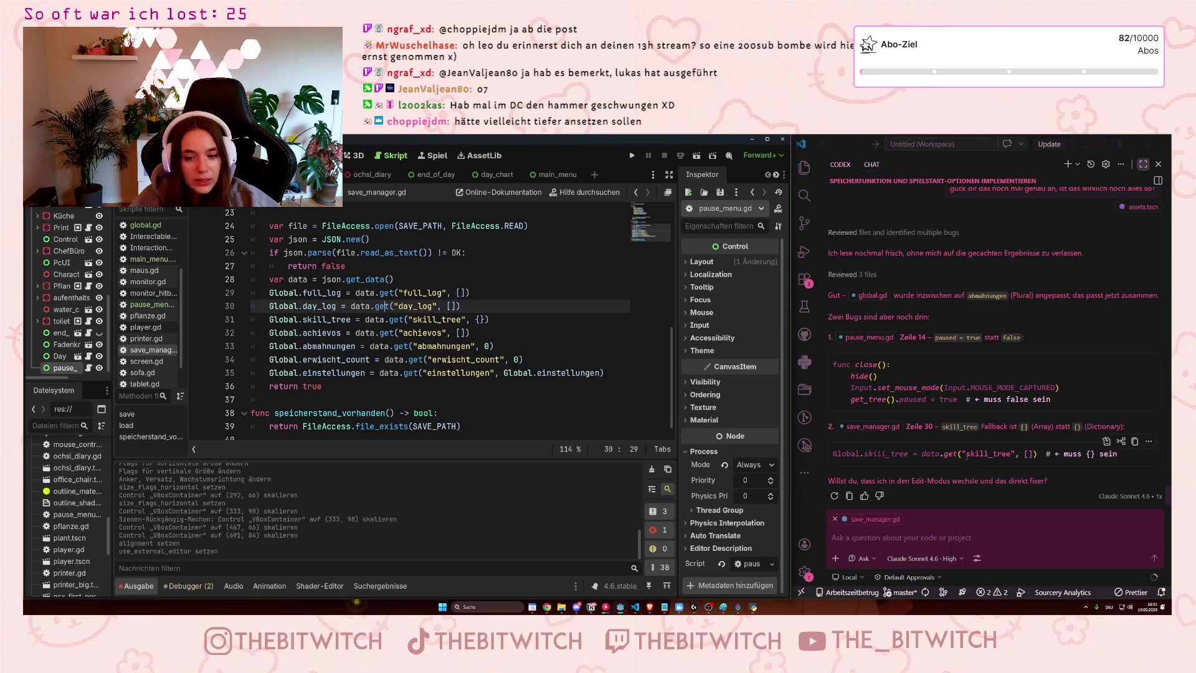
scroll(880, 466, "up", 6)
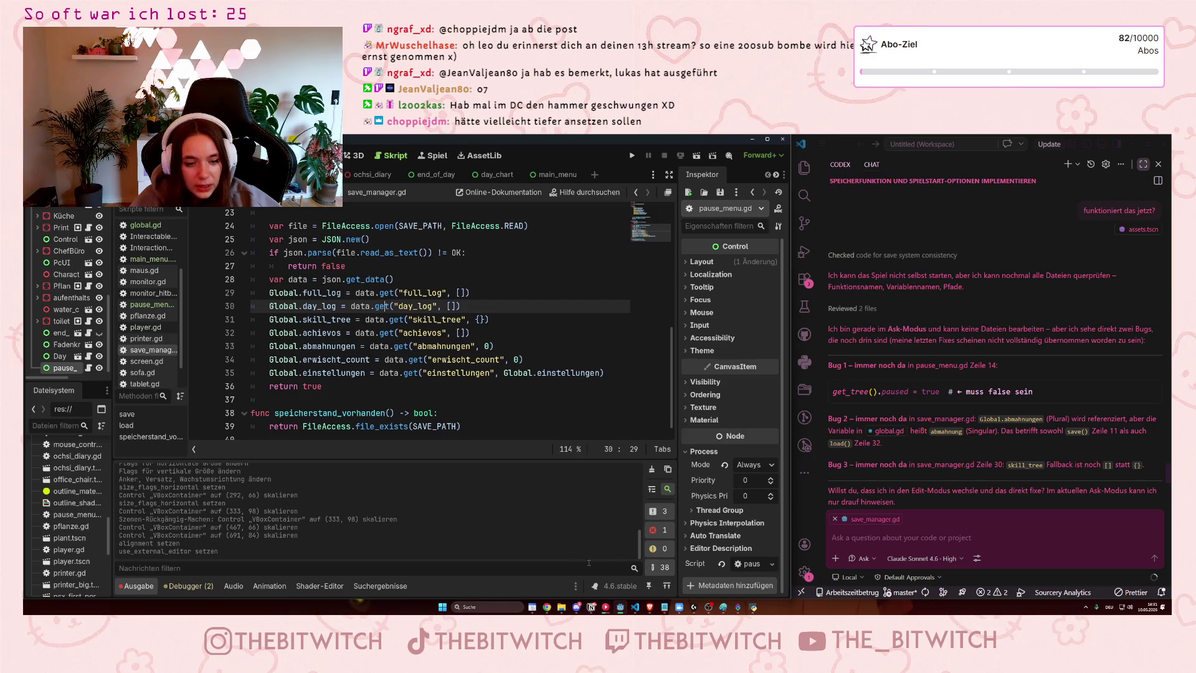
scroll(372, 315, "down", 1)
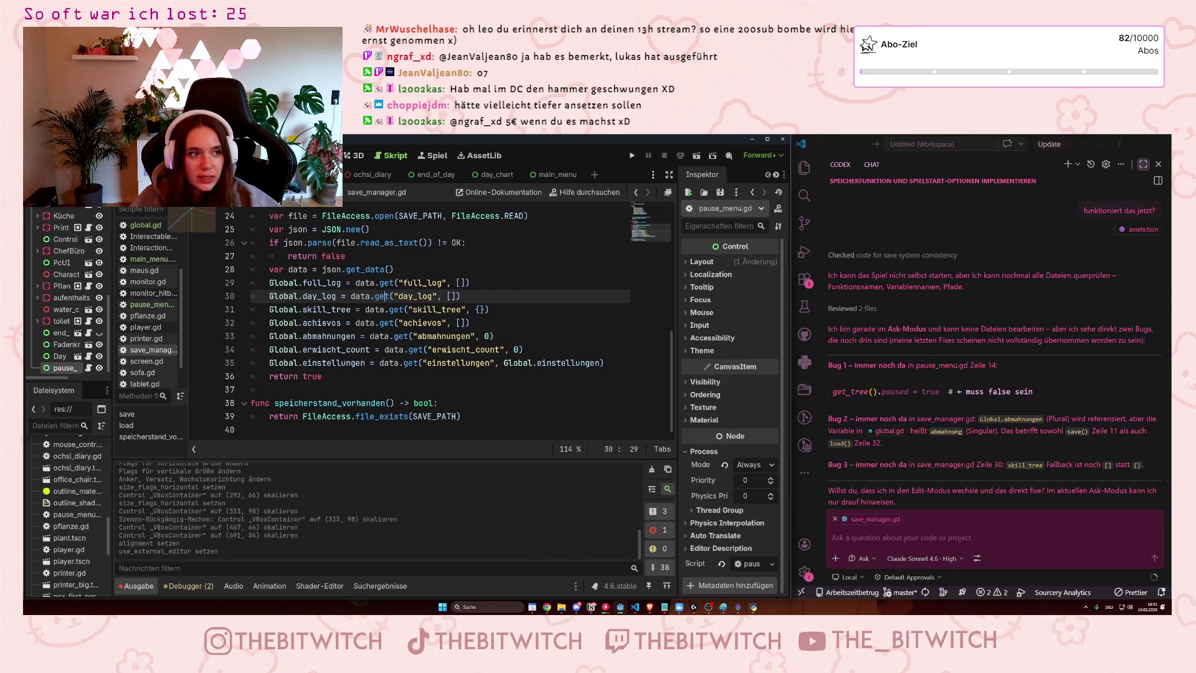
Switch to the main_menu scene and set main_menu.tscn as Hauptszene under Anwendung > Ausführen
left_click(549, 175)
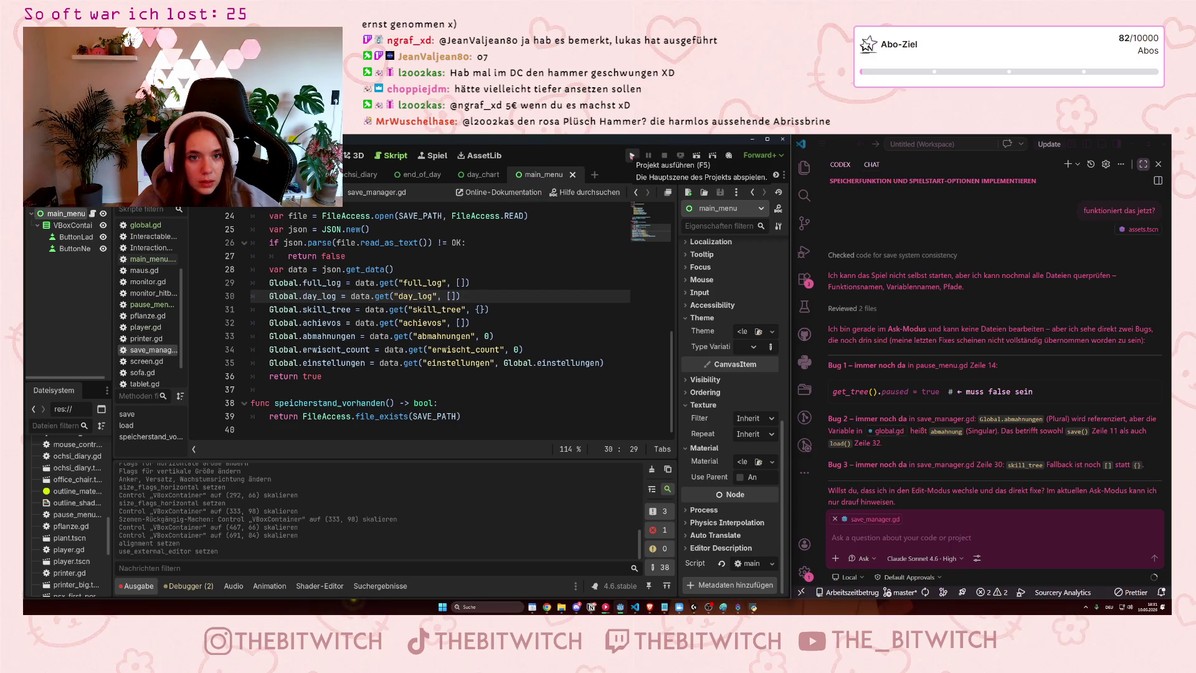
left_click(632, 155)
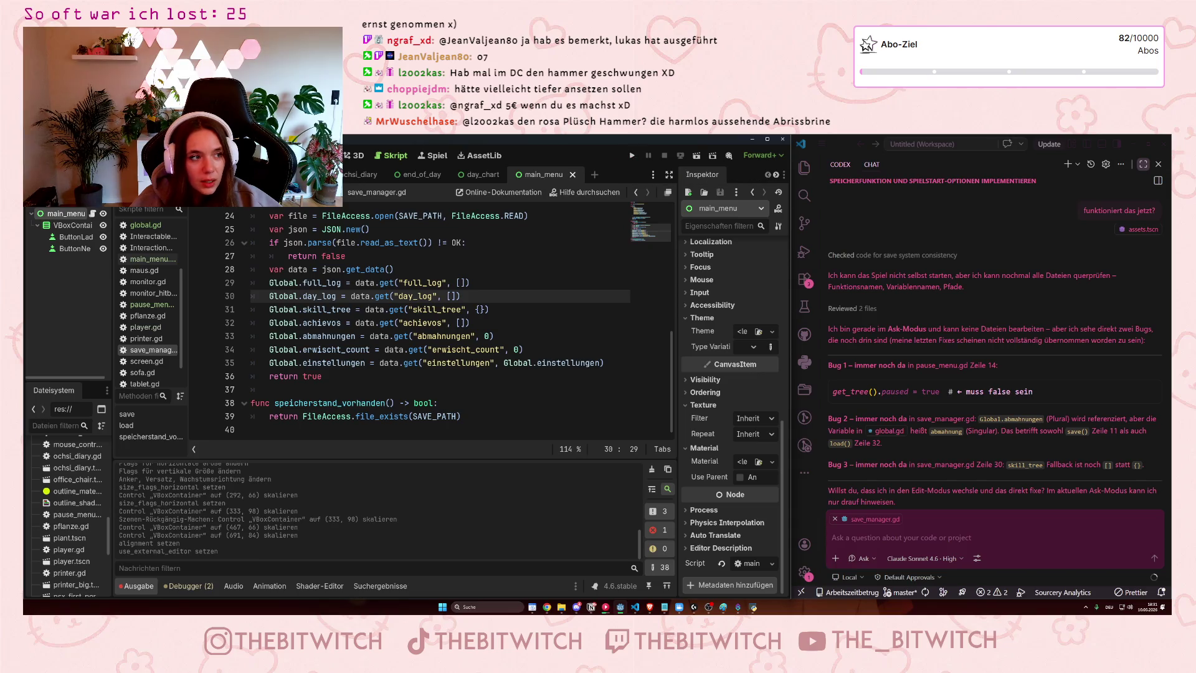
left_click(62, 155)
left_click(84, 190)
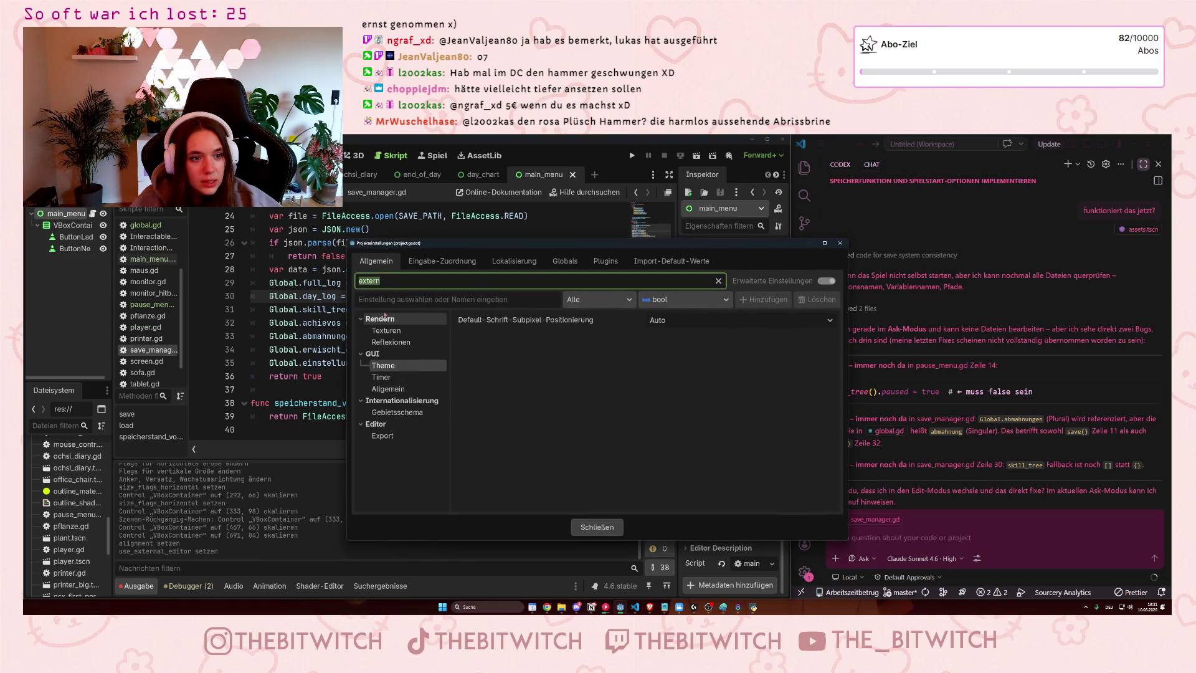
key("BackSpace")
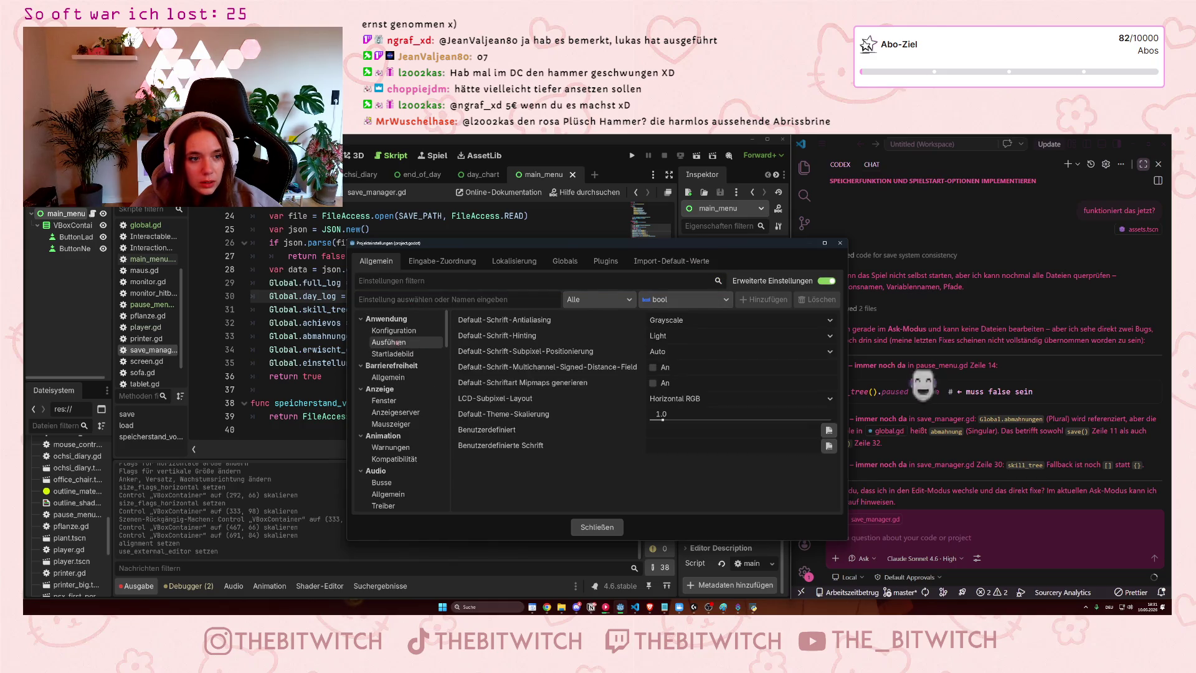
left_click(405, 348)
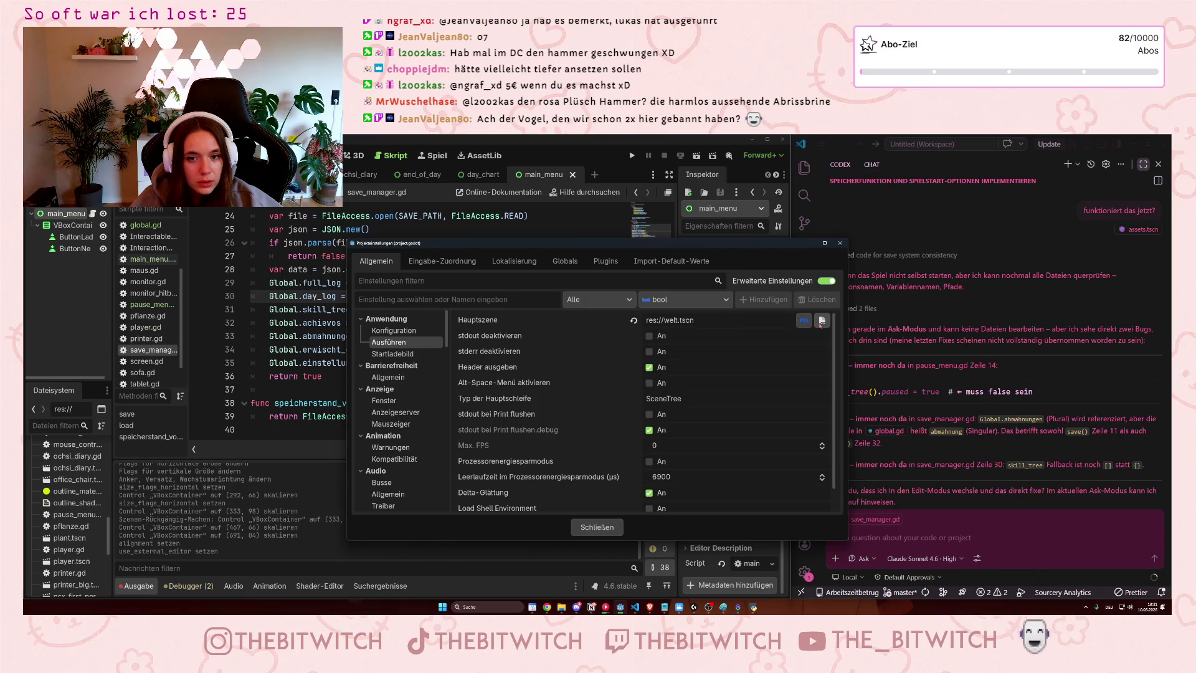
left_click(821, 320)
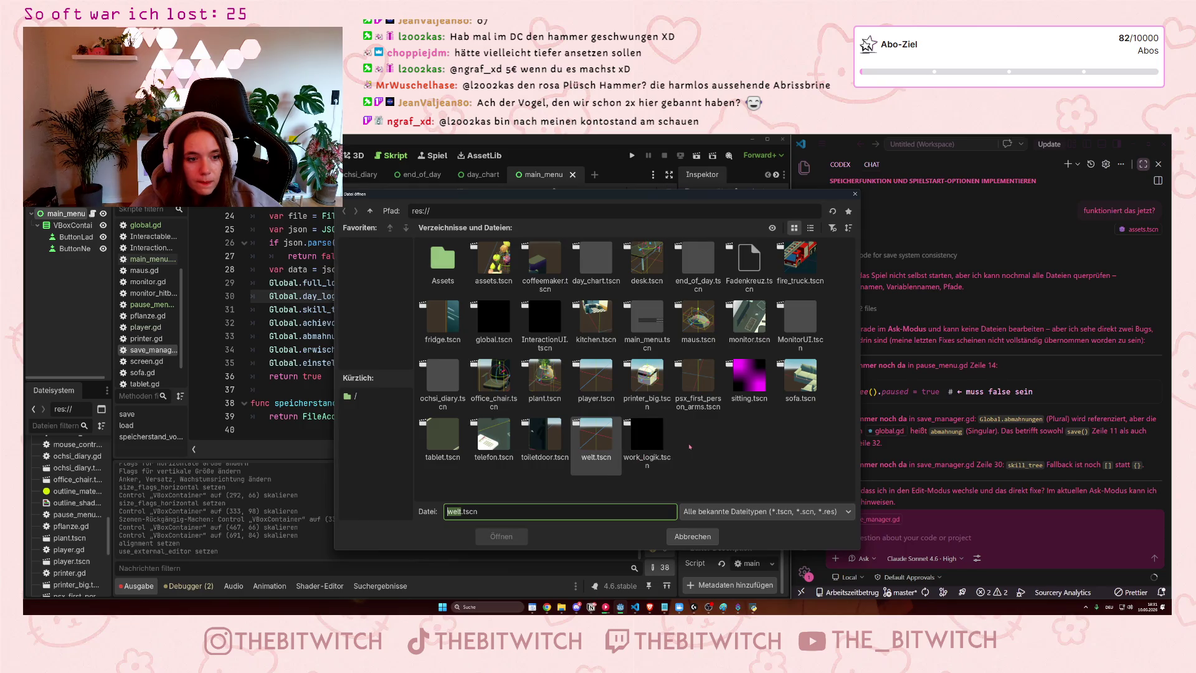
left_click(647, 321)
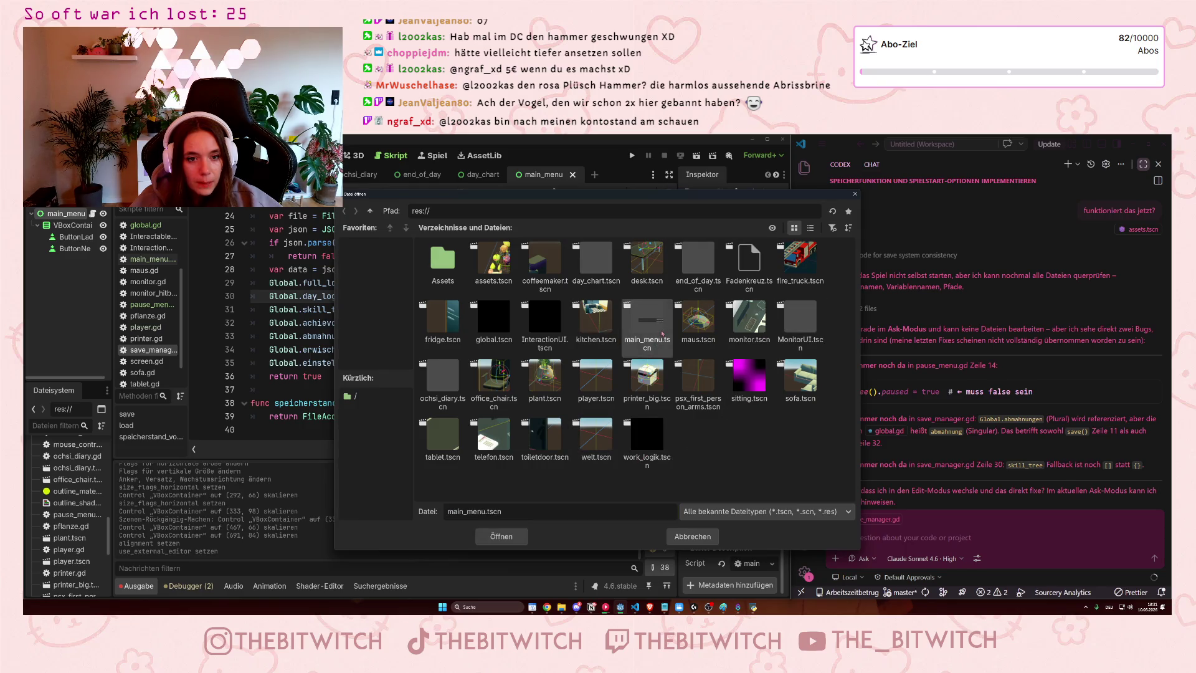
left_click(509, 540)
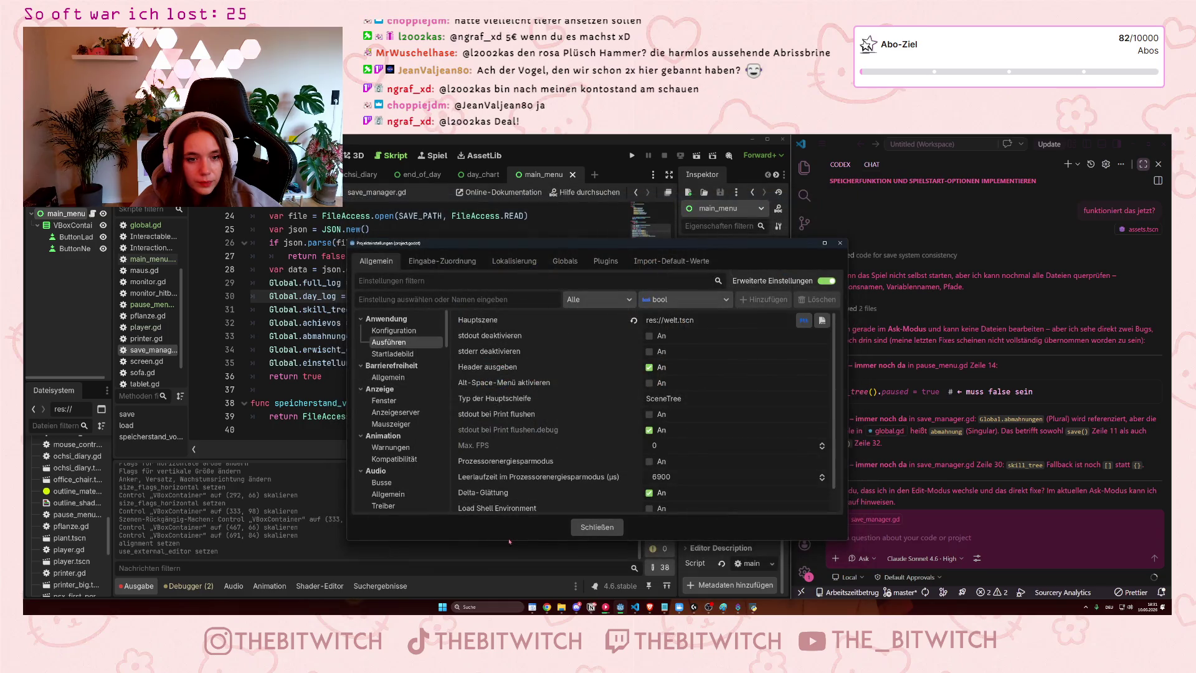
left_click(598, 529)
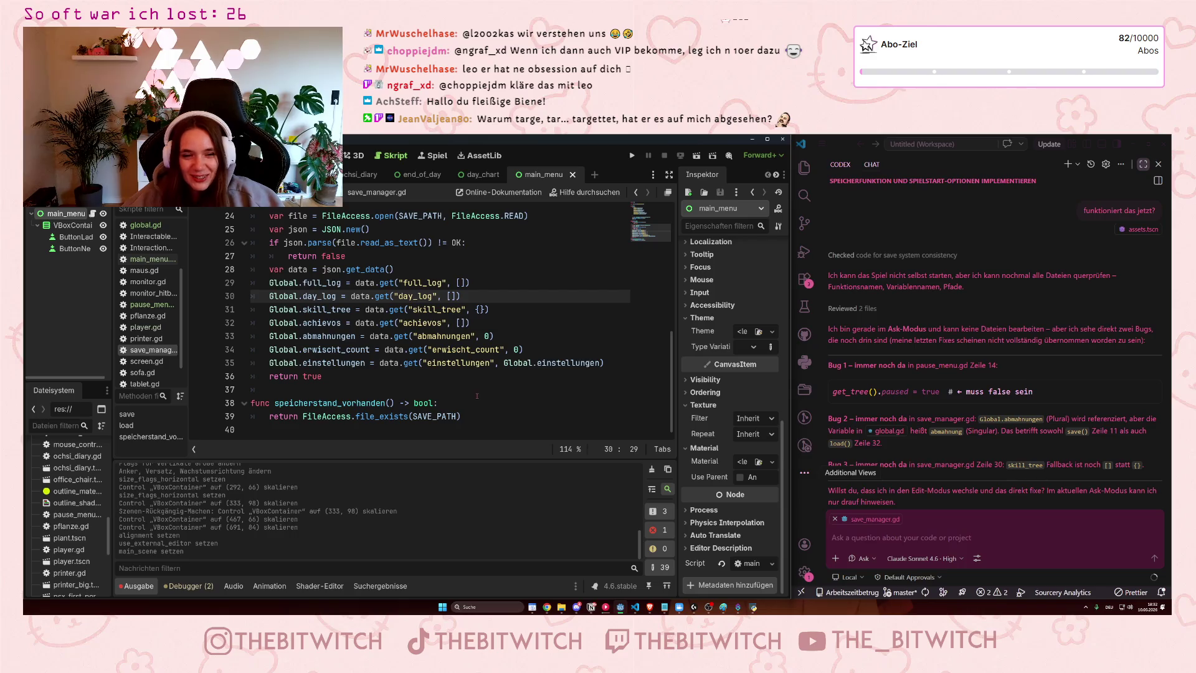
Run the project from the editor to test the main menu
left_click(581, 351)
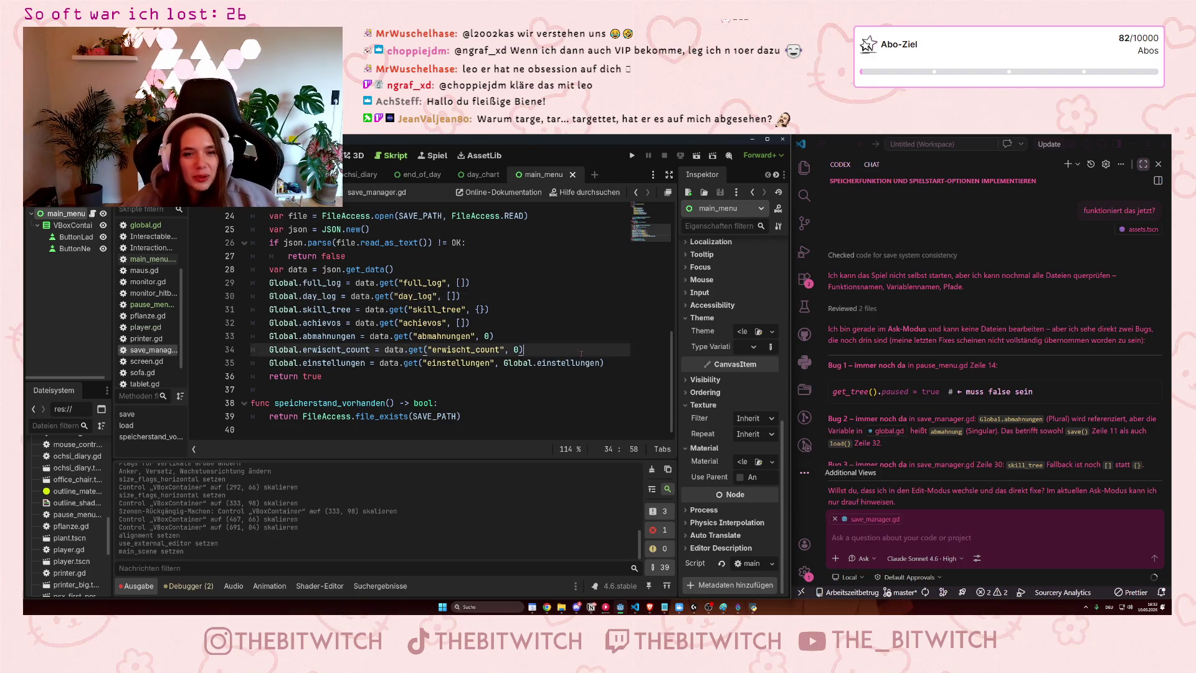
left_click(633, 154)
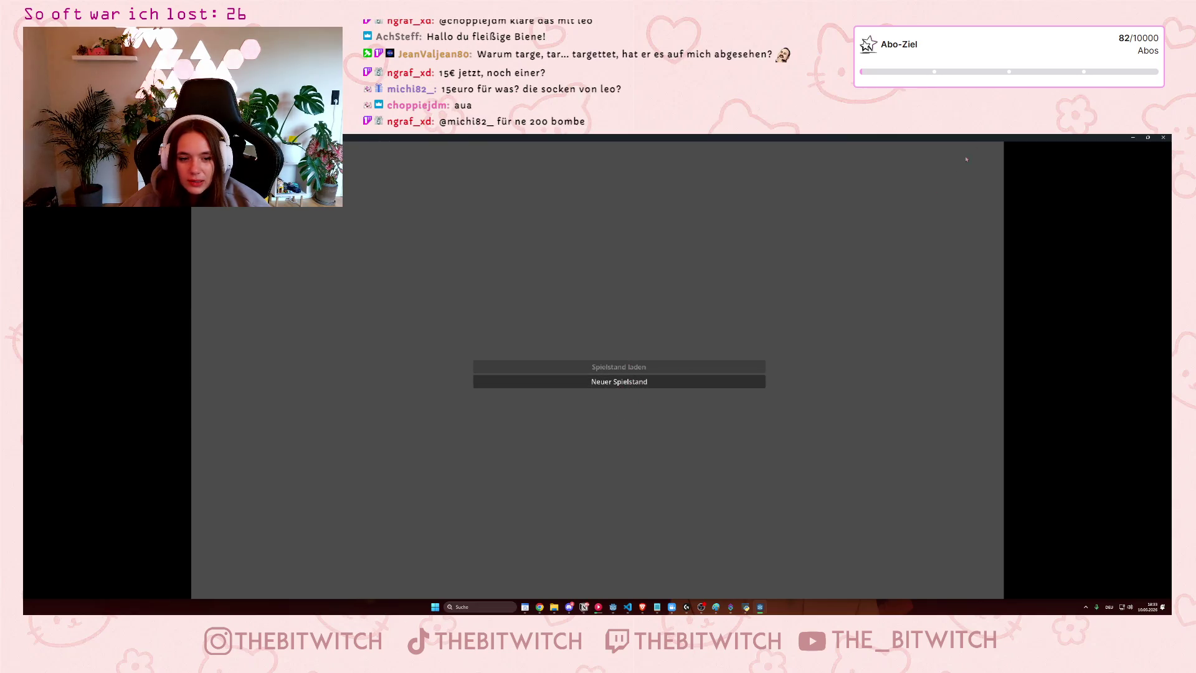
Close the running game window and place the cursor in the AI chat input
key("alt+F4")
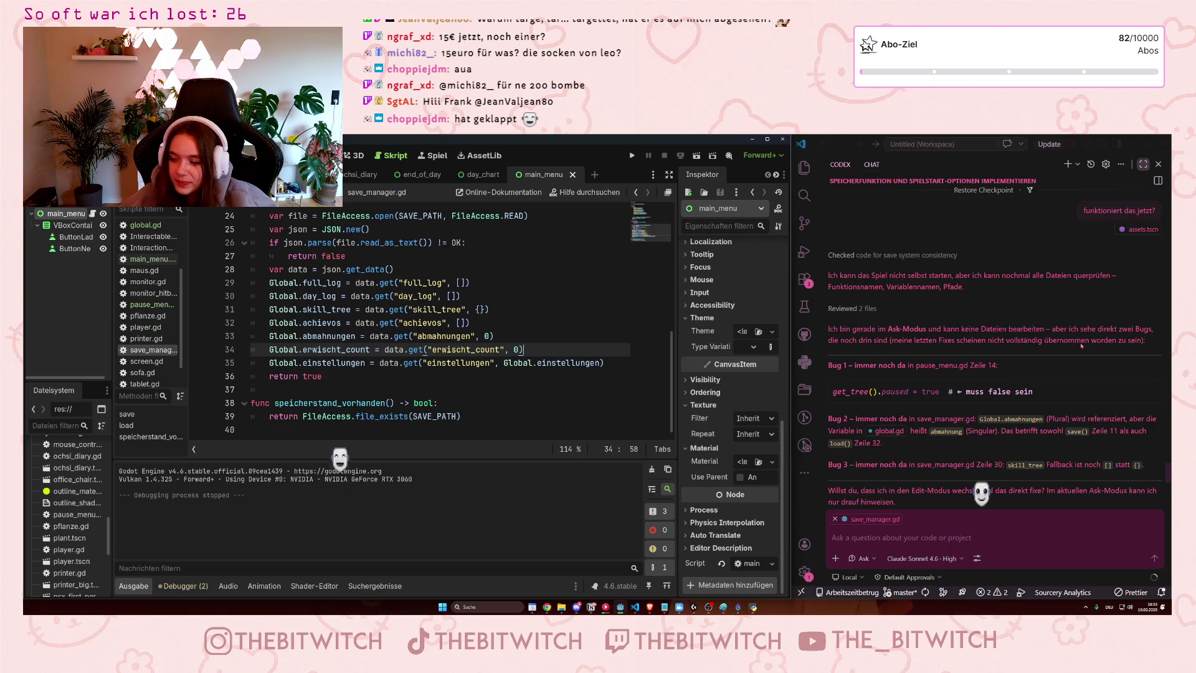
left_click(925, 539)
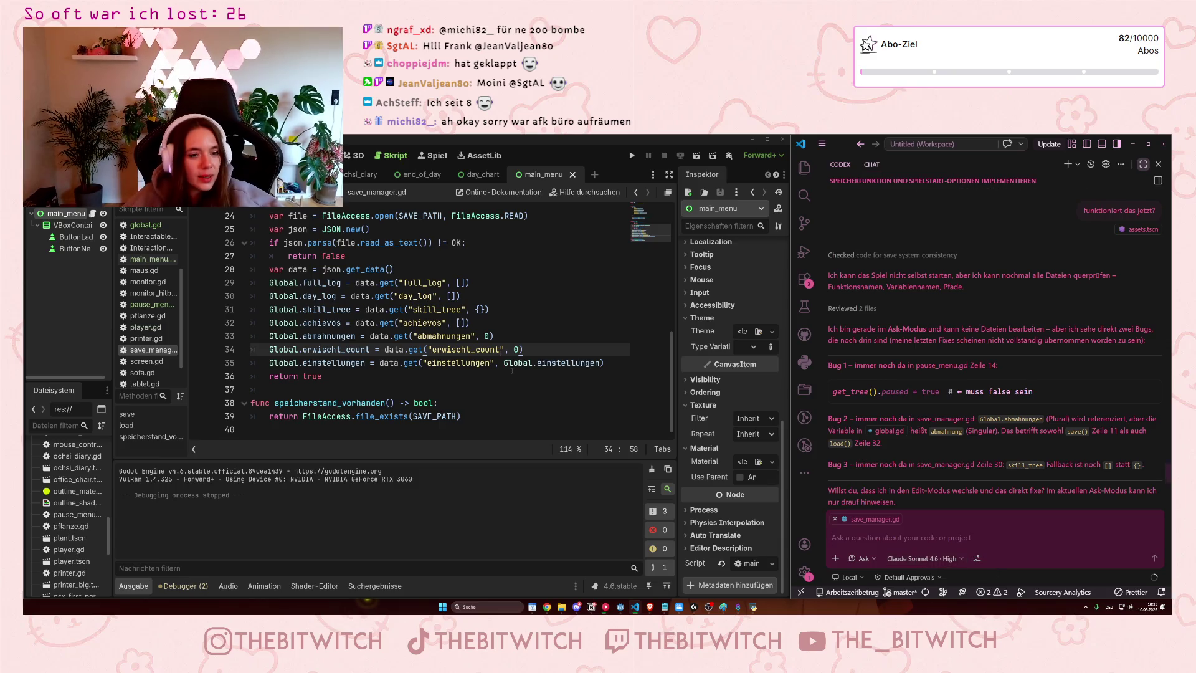
Scroll through save_manager.gd, then open main_menu.gd and inspect its welt.tscn scene-switch handlers
left_click(550, 324)
scroll(549, 325, "up", 7)
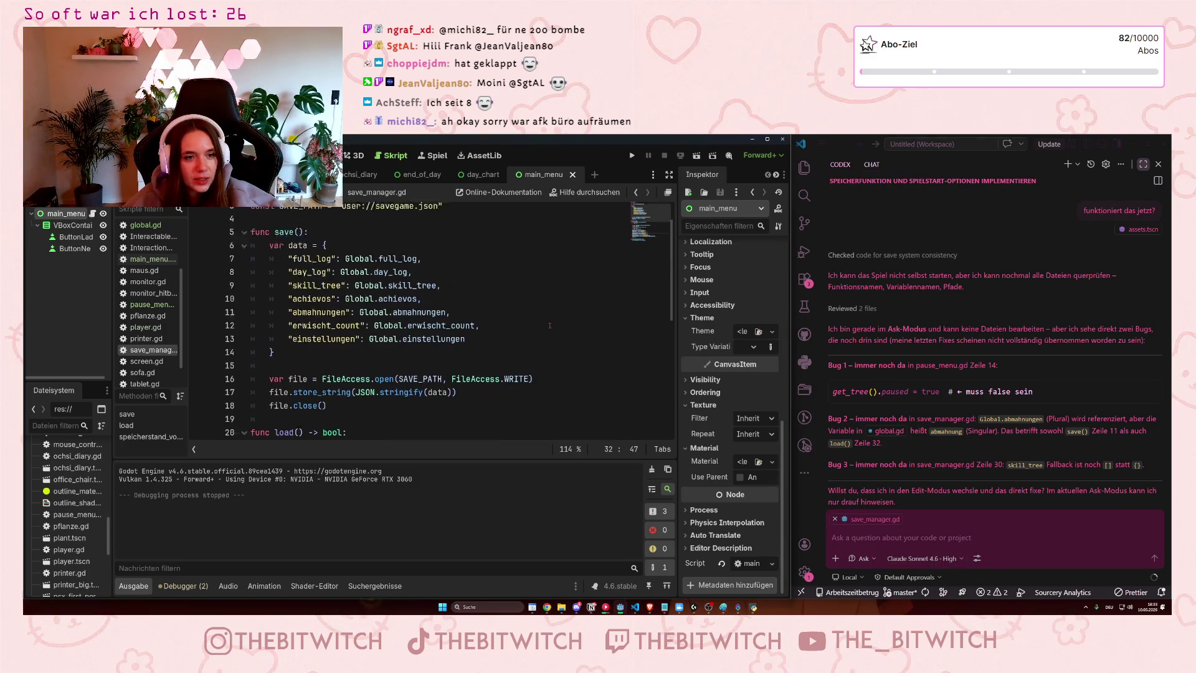
scroll(498, 327, "up", 1)
scroll(298, 315, "down", 2)
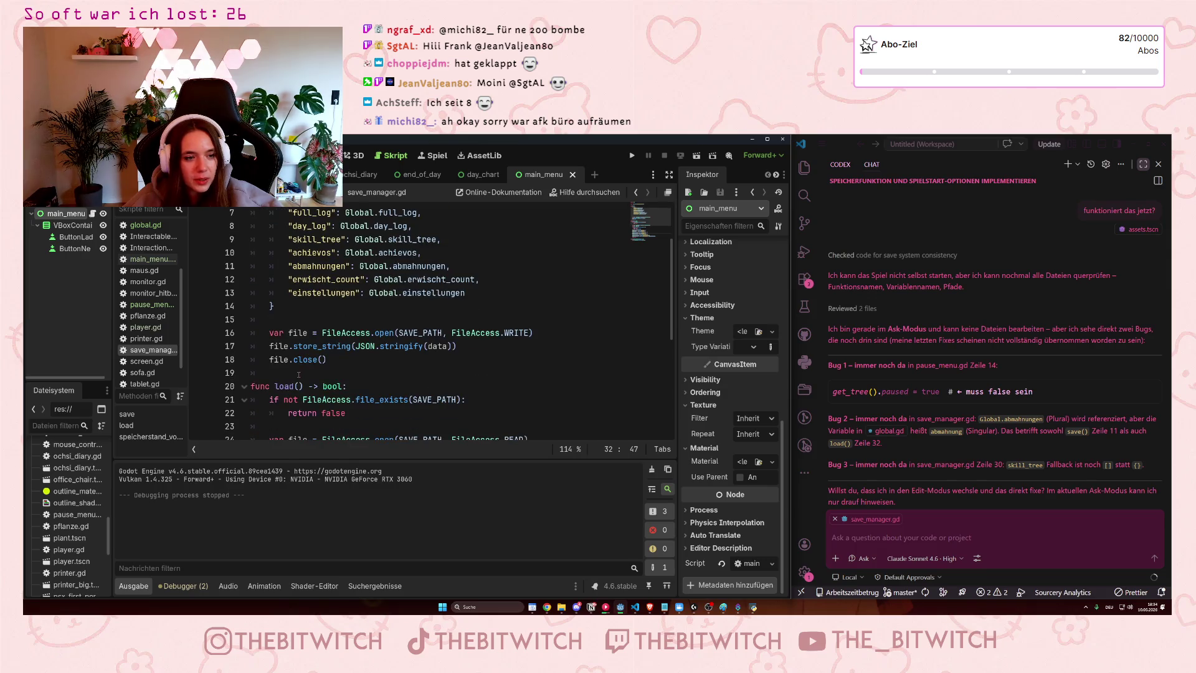
scroll(339, 349, "down", 2)
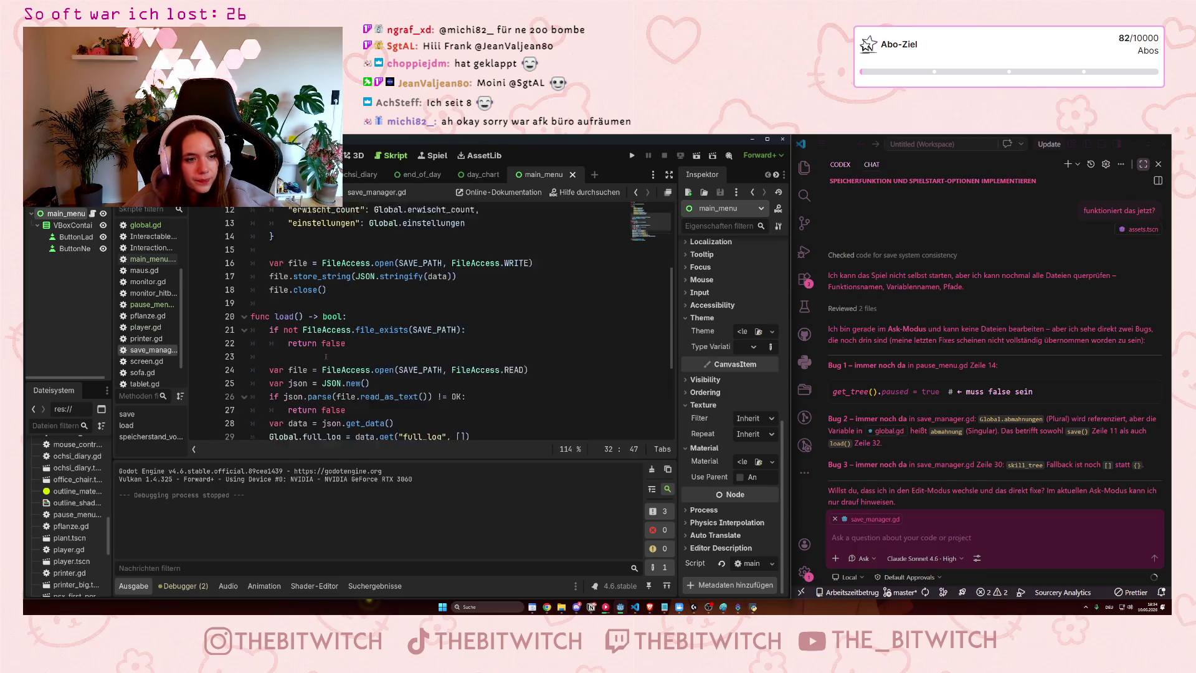
scroll(151, 341, "up", 3)
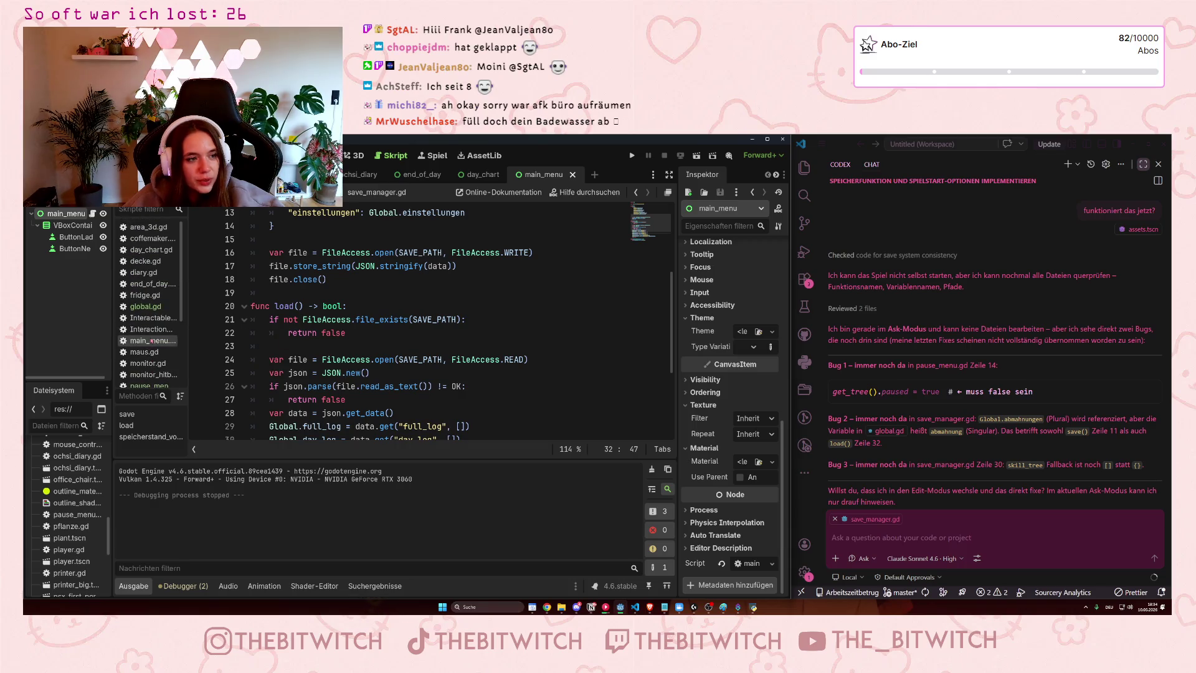
scroll(151, 341, "down", 2)
left_click(151, 300)
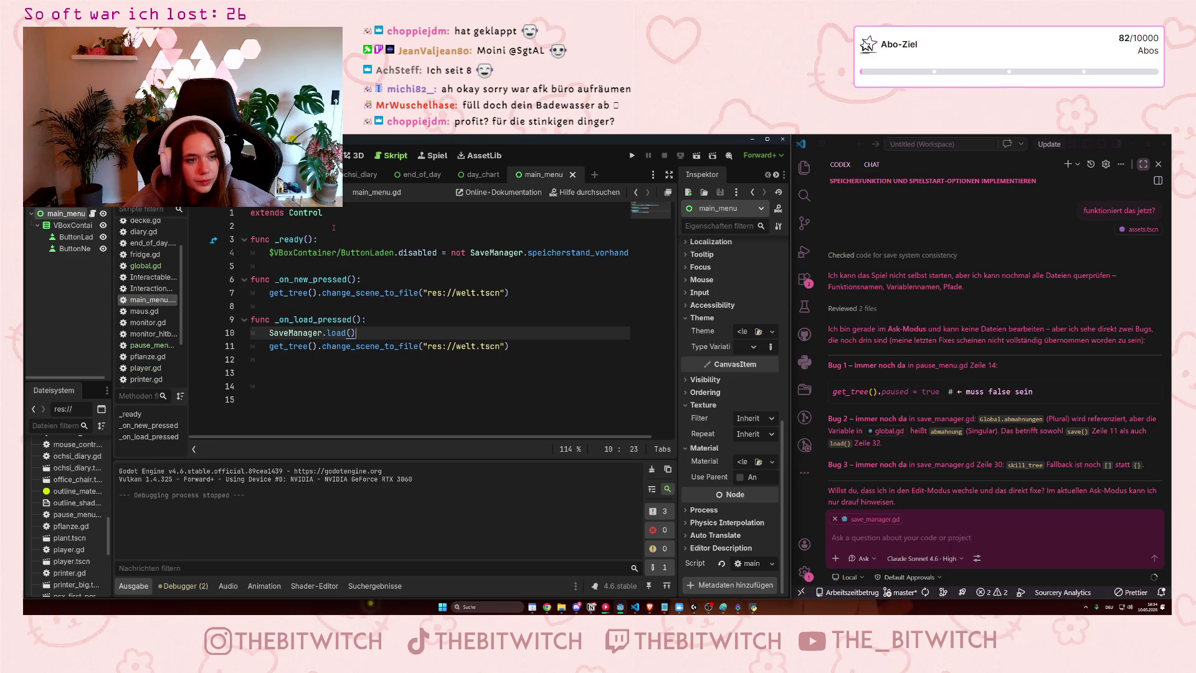
left_click(457, 292)
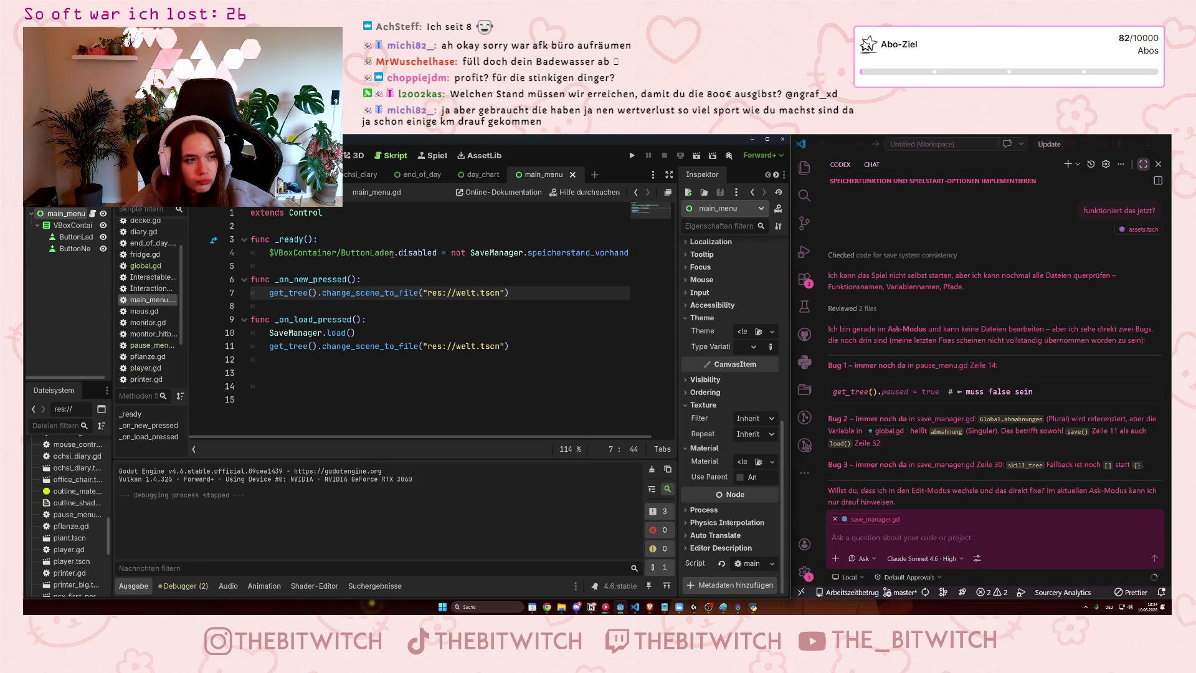
mouse_move(408, 437)
left_mouse_down()
mouse_move(425, 439)
mouse_move(408, 439)
left_mouse_up()
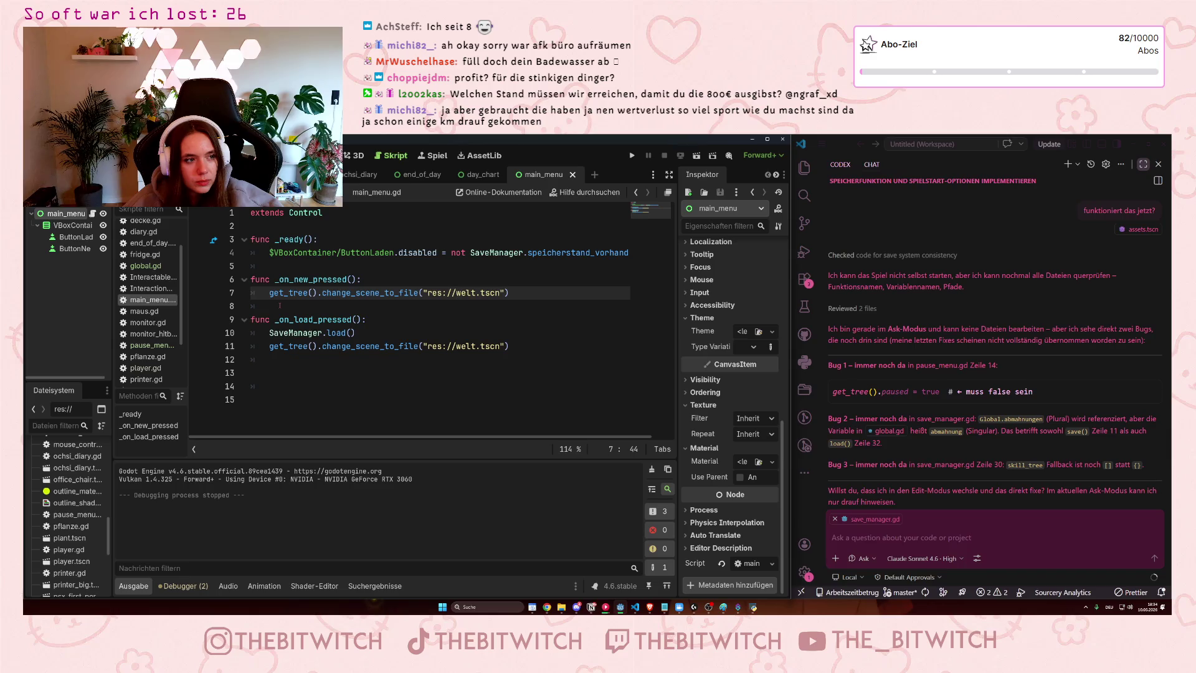
Add print("new pressed") as the first line of _on_new_pressed and save the script
left_click(381, 276)
key("Return")
type("prion")
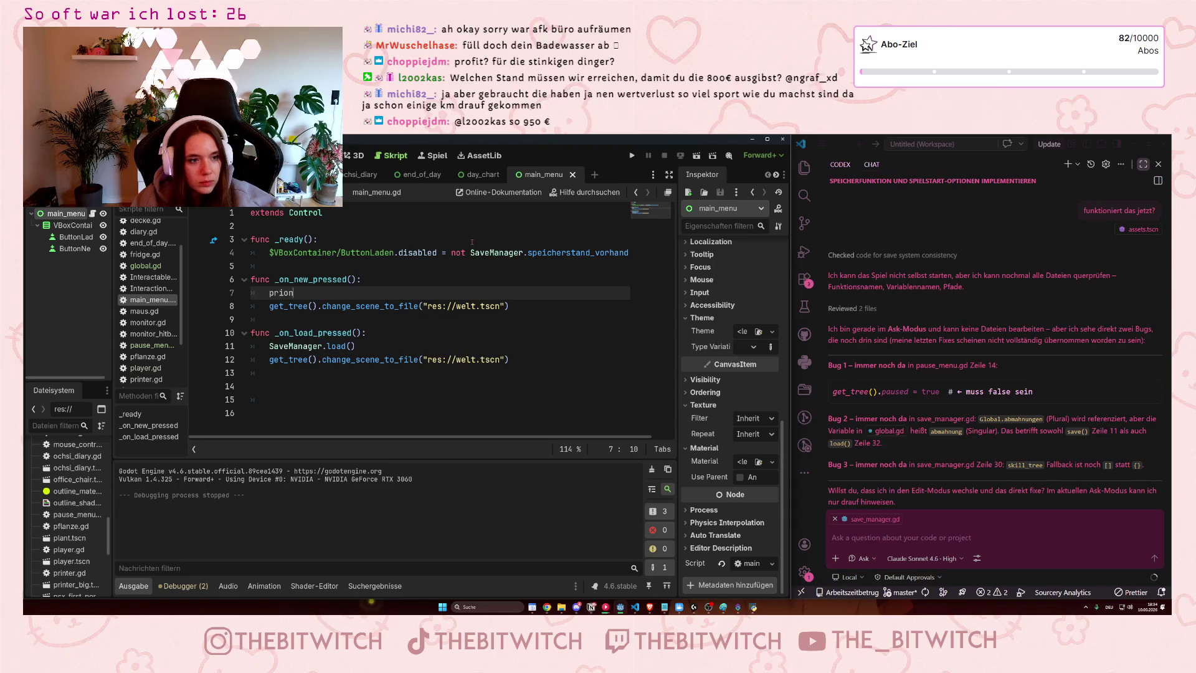
key("BackSpace")
key("BackSpace")
type("nt (\"new pressed")
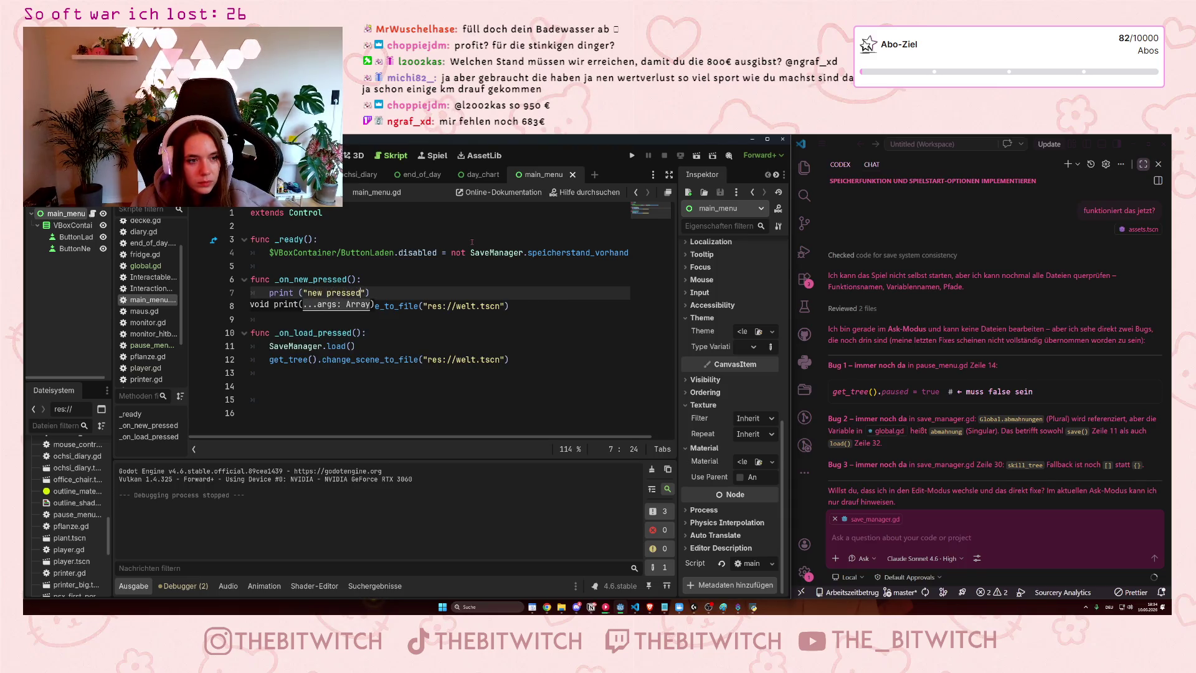
type("\"")
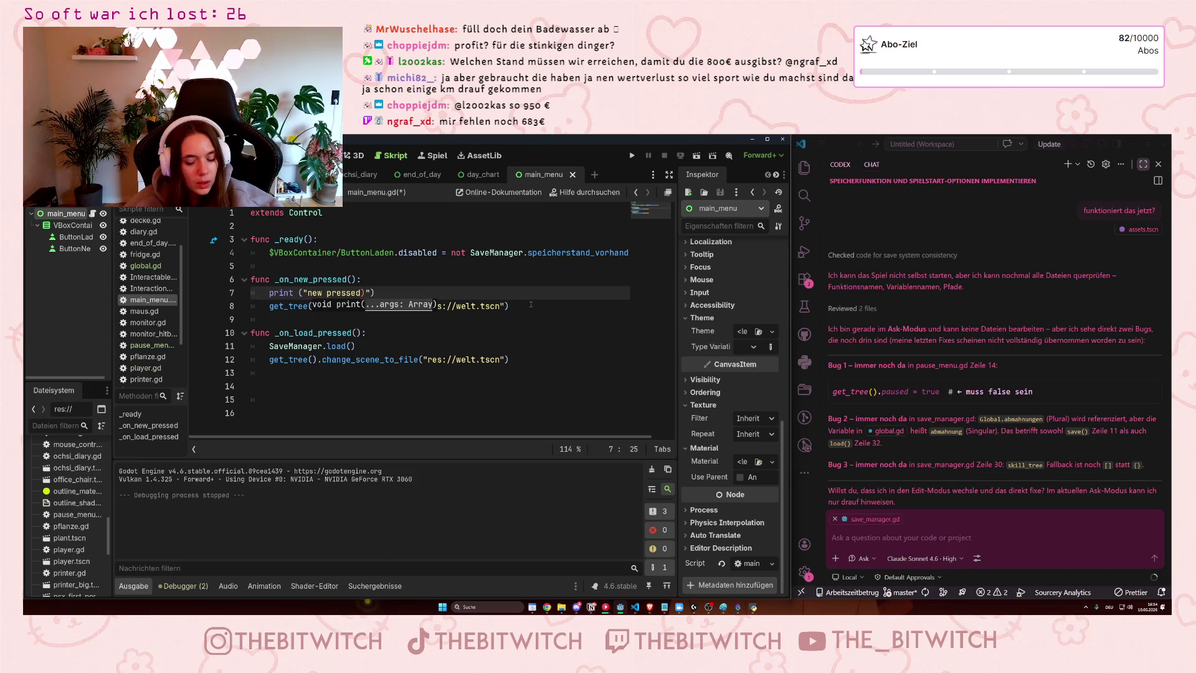
key("BackSpace")
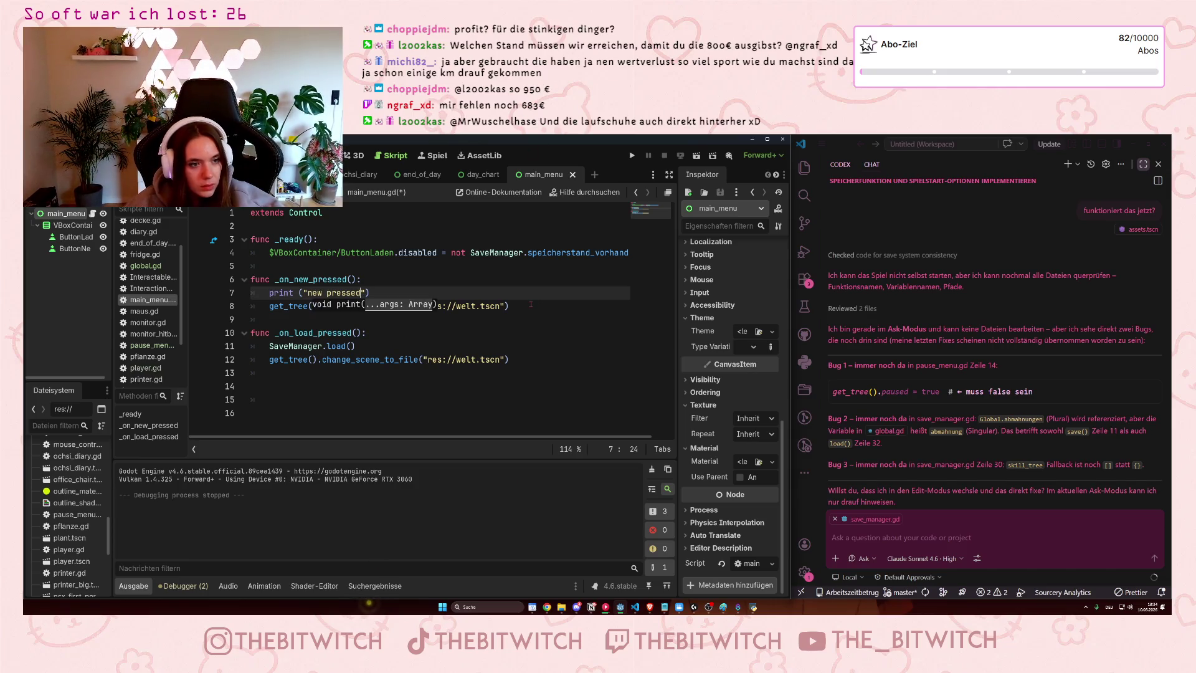
left_click(501, 318)
key("ctrl+s")
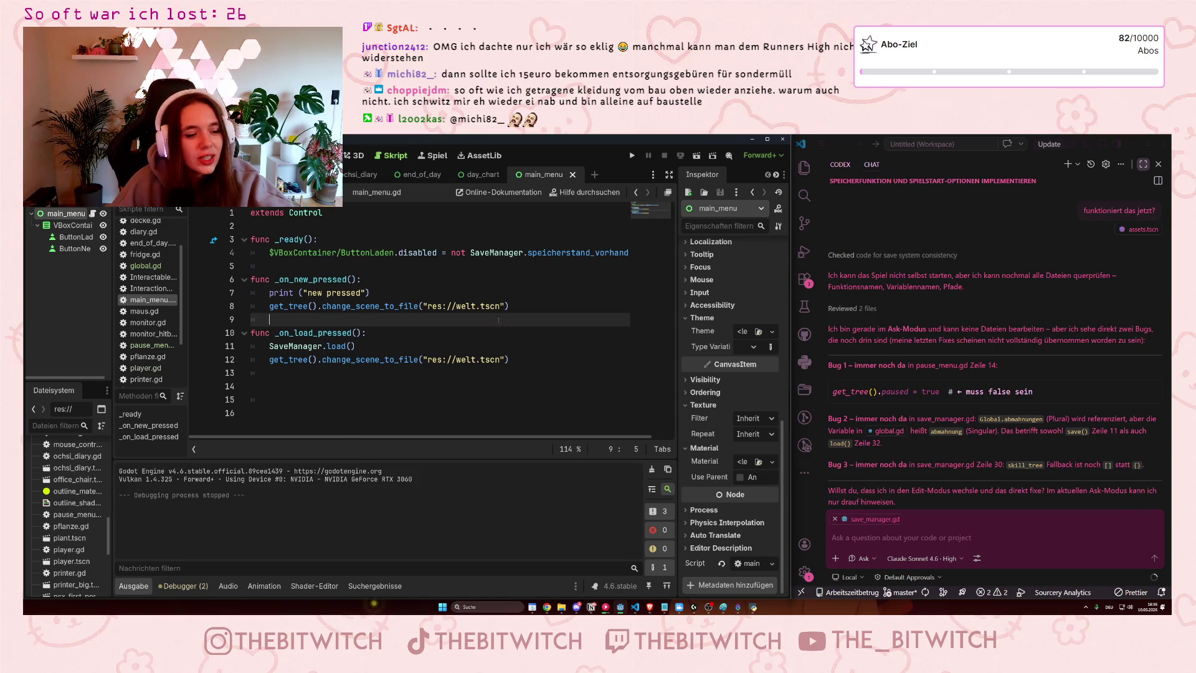
mouse_move(492, 305)
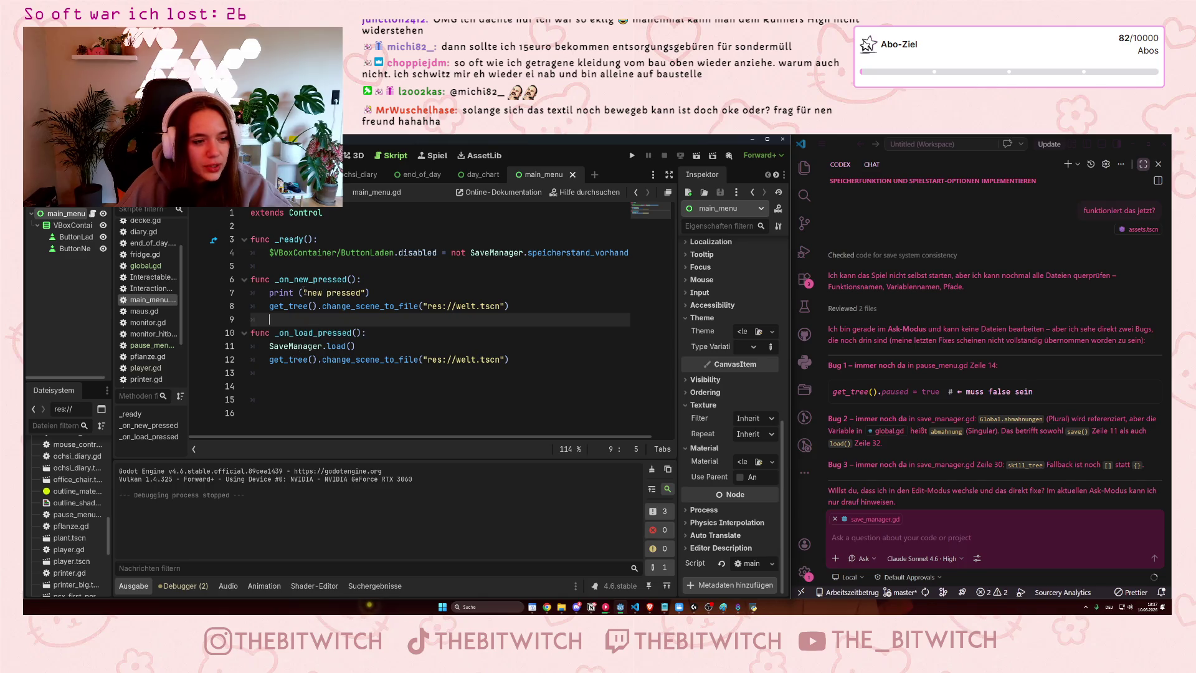
left_click(632, 155)
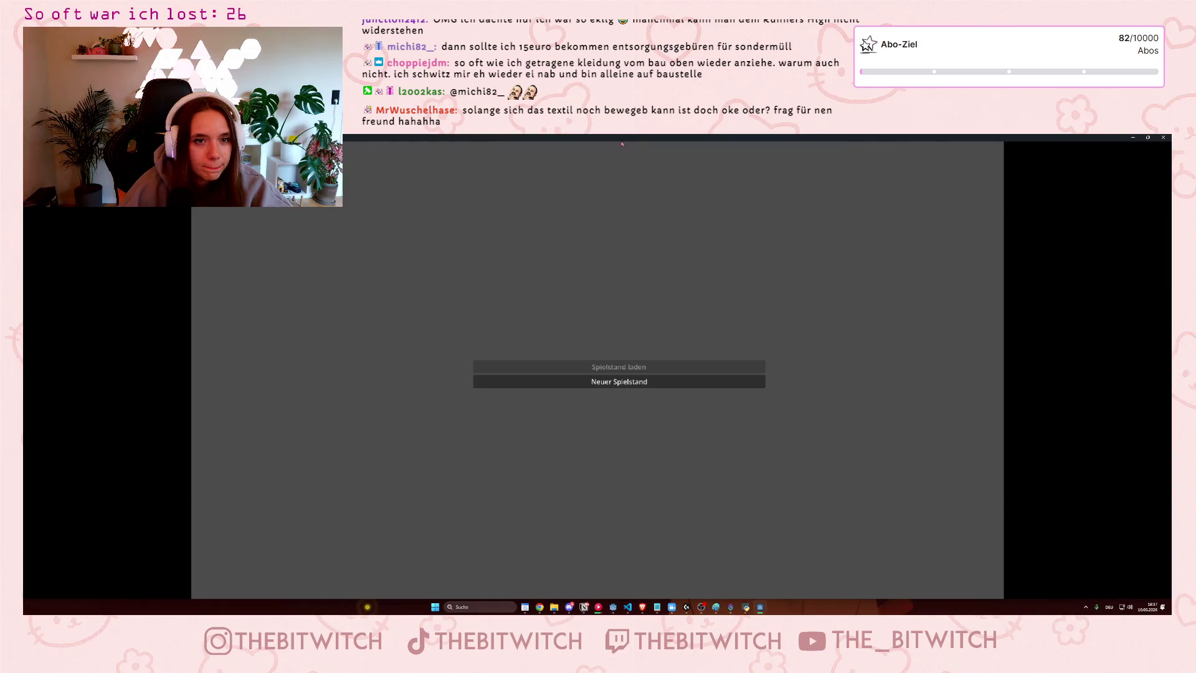
mouse_move(622, 144)
left_mouse_down()
mouse_move(622, 157)
mouse_move(771, 186)
left_mouse_up()
left_click(815, 378)
left_click(818, 376)
left_click(819, 374)
left_click(821, 372)
left_click(822, 373)
left_click(823, 373)
left_click(825, 374)
left_click(823, 372)
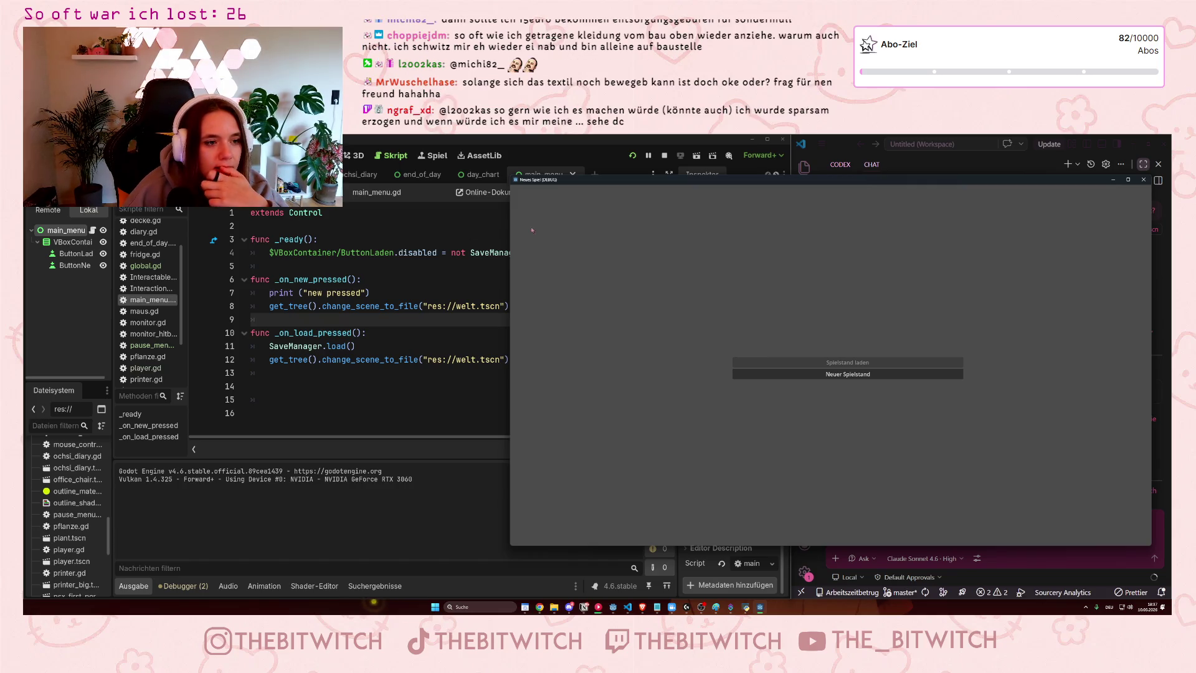
left_click(1144, 179)
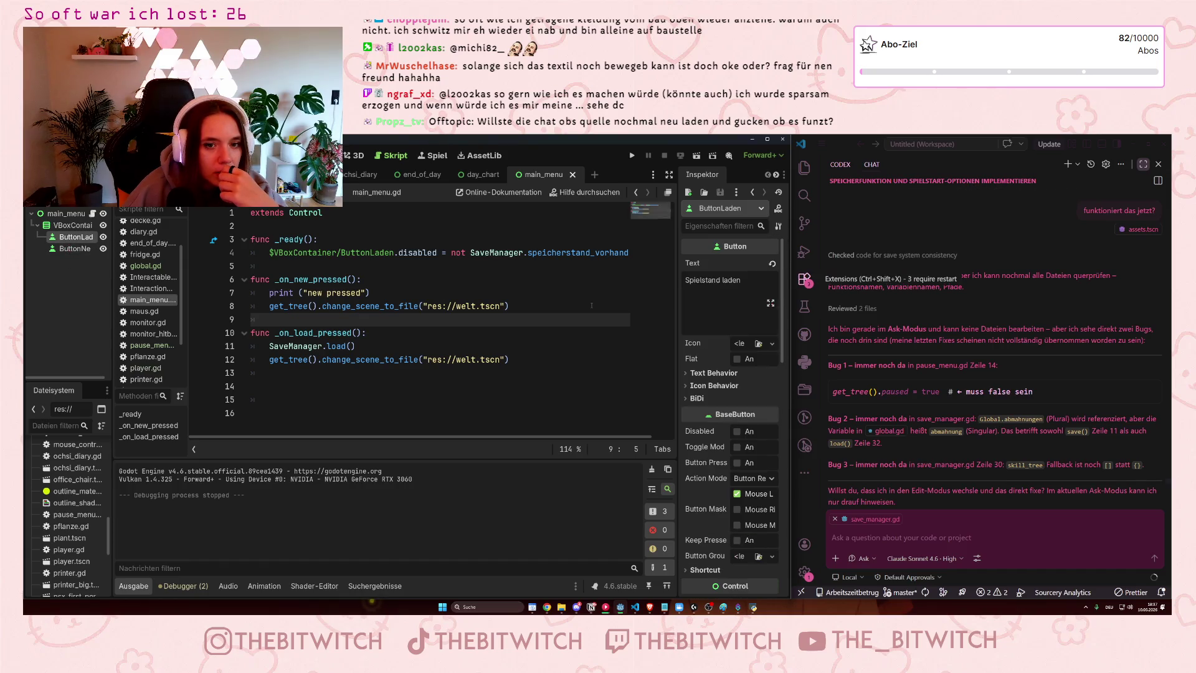
Rename the ButtonLaden node to load and the ButtonNew node to new
double_click(84, 240)
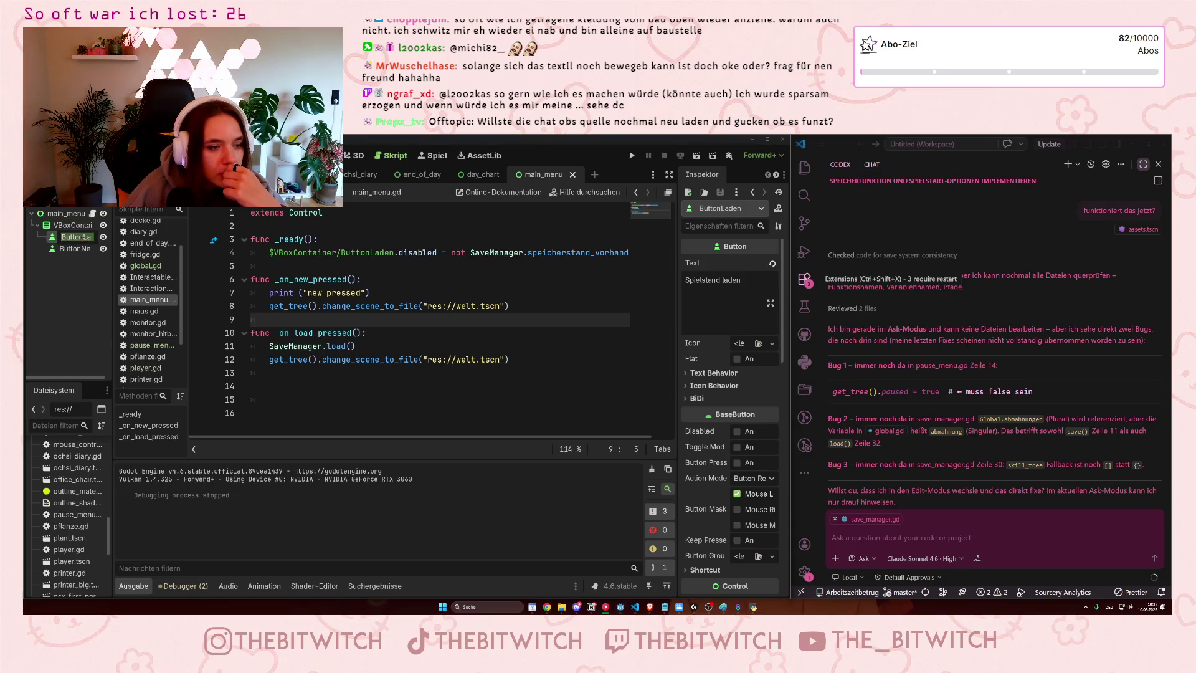
type("load")
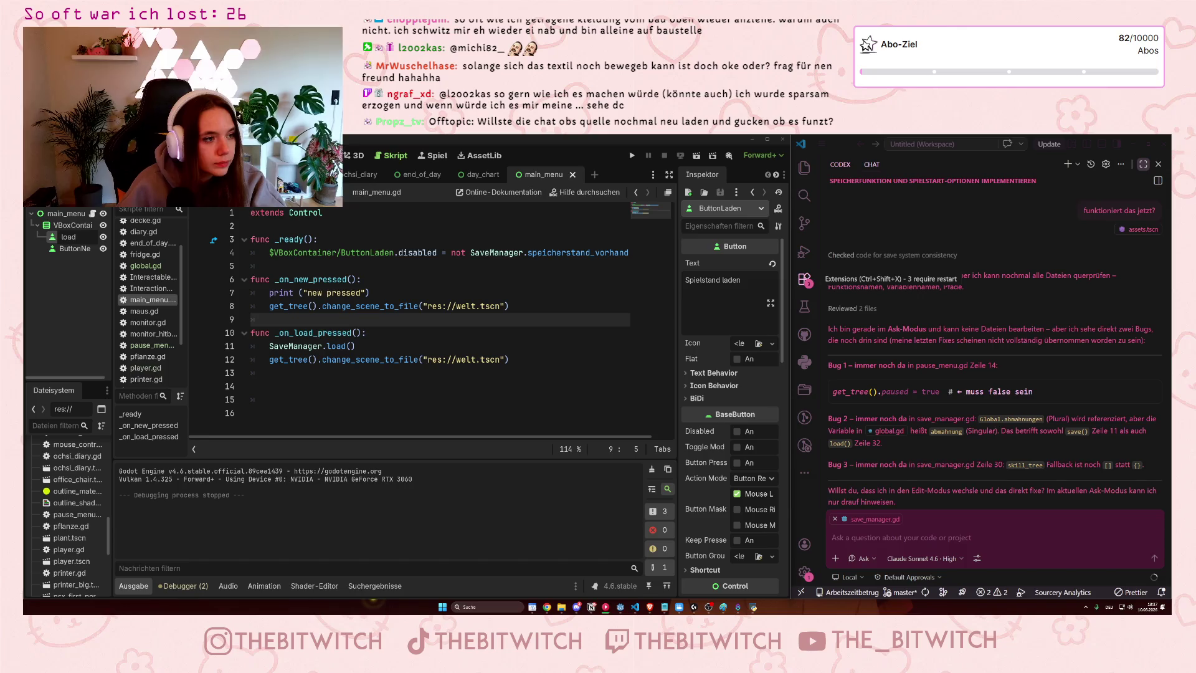
key("Return")
double_click(77, 248)
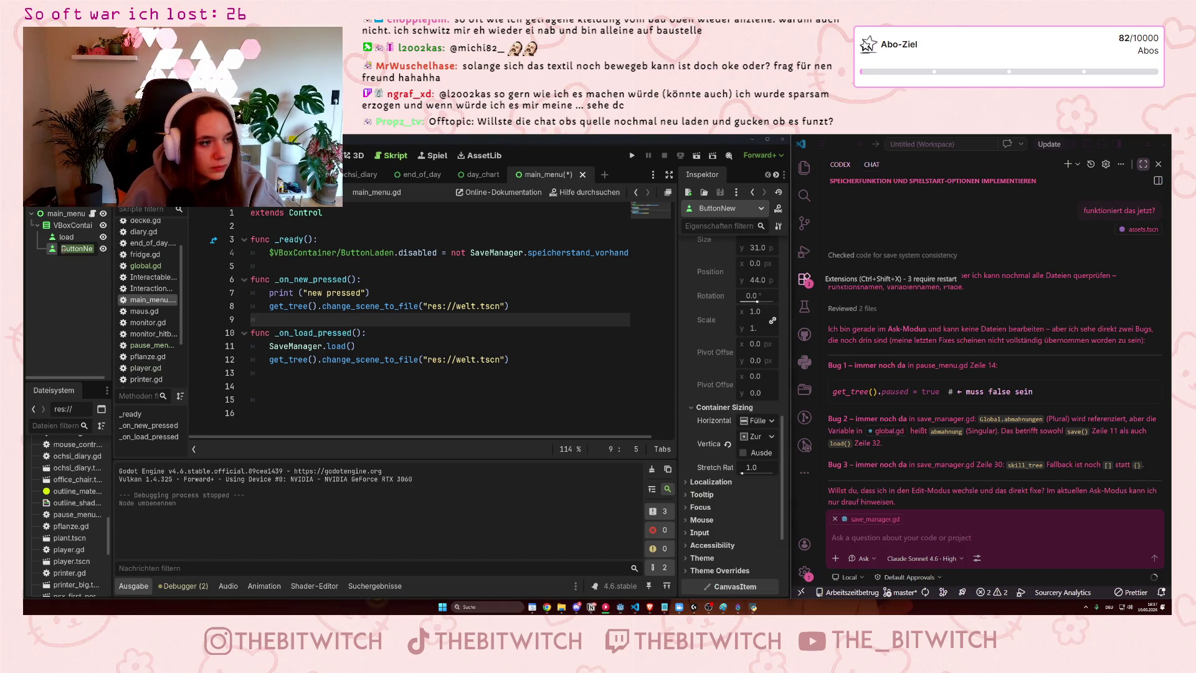
type("new")
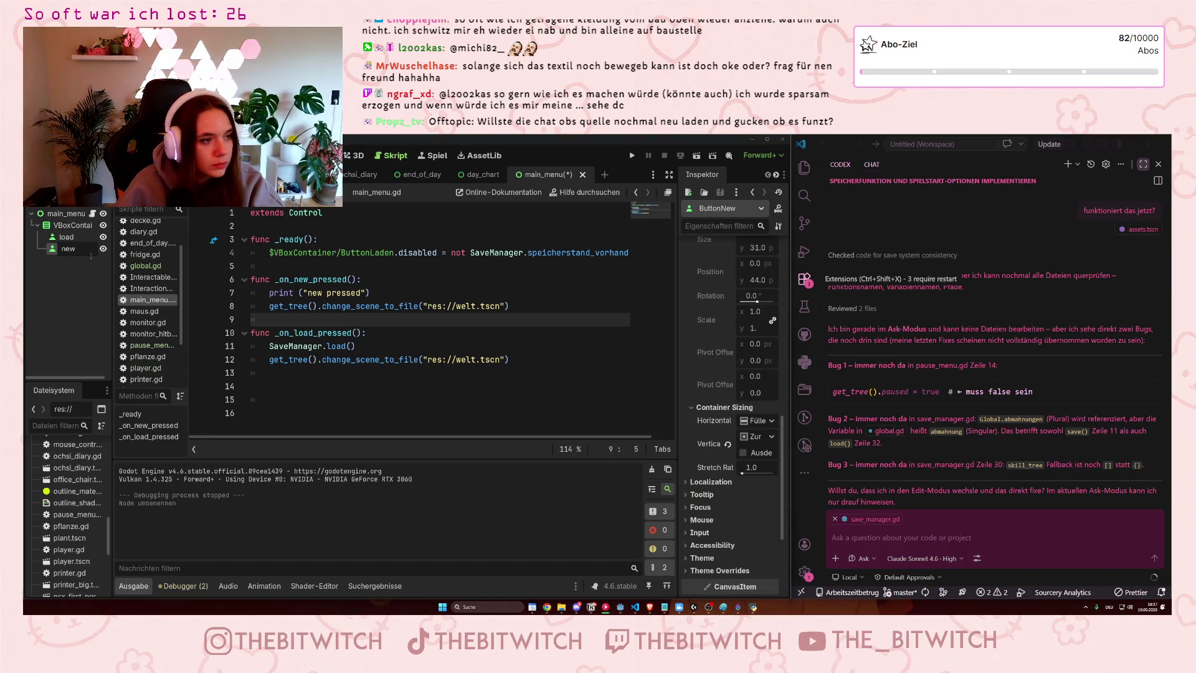
key("Return")
Save the renamed scene and run the project again
left_click(333, 305)
key("ctrl+s")
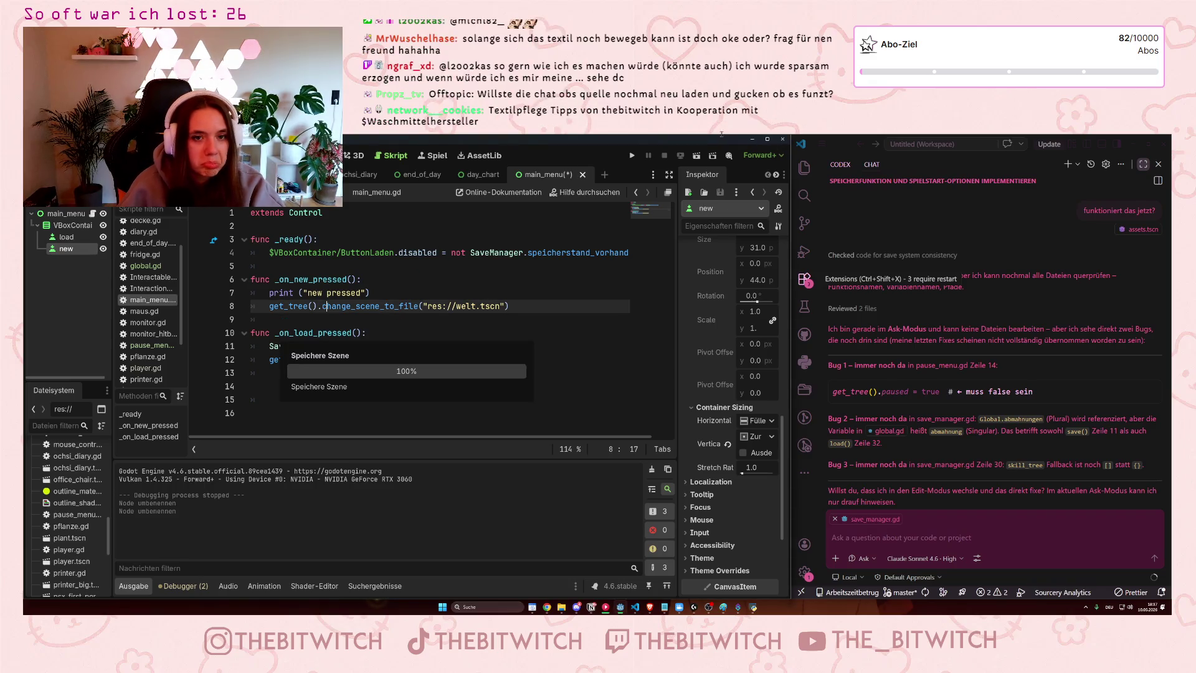
left_click(632, 154)
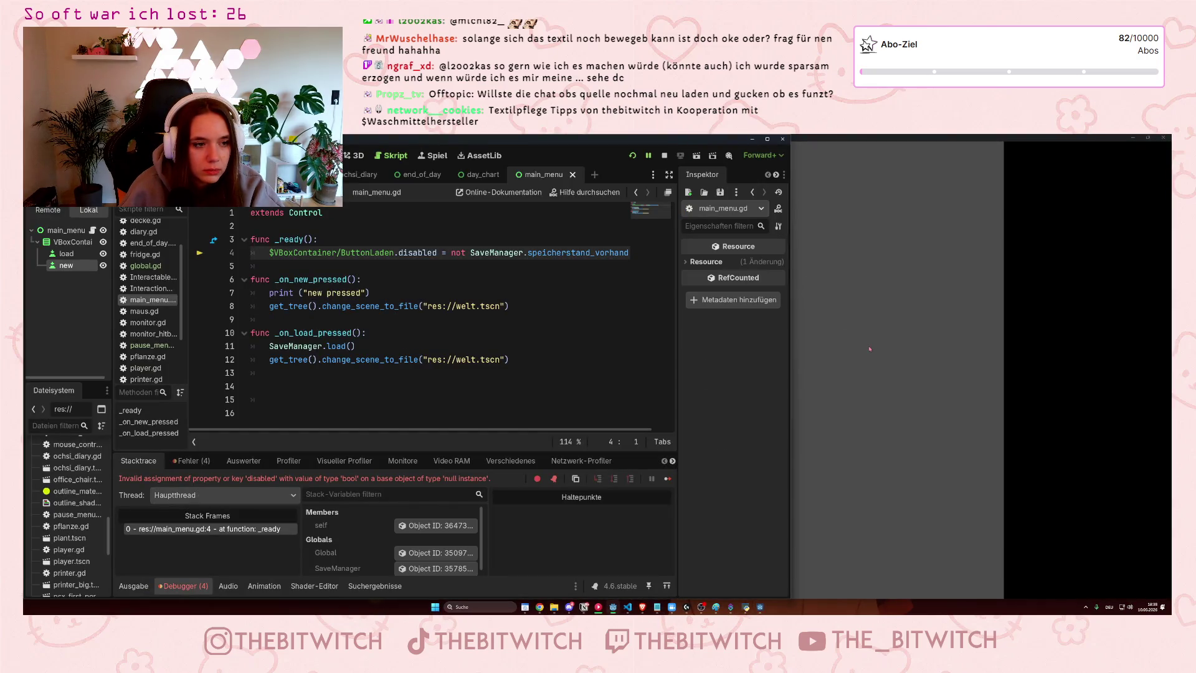
Close the game window and select ButtonLaden in line 4's node path
left_click(873, 351)
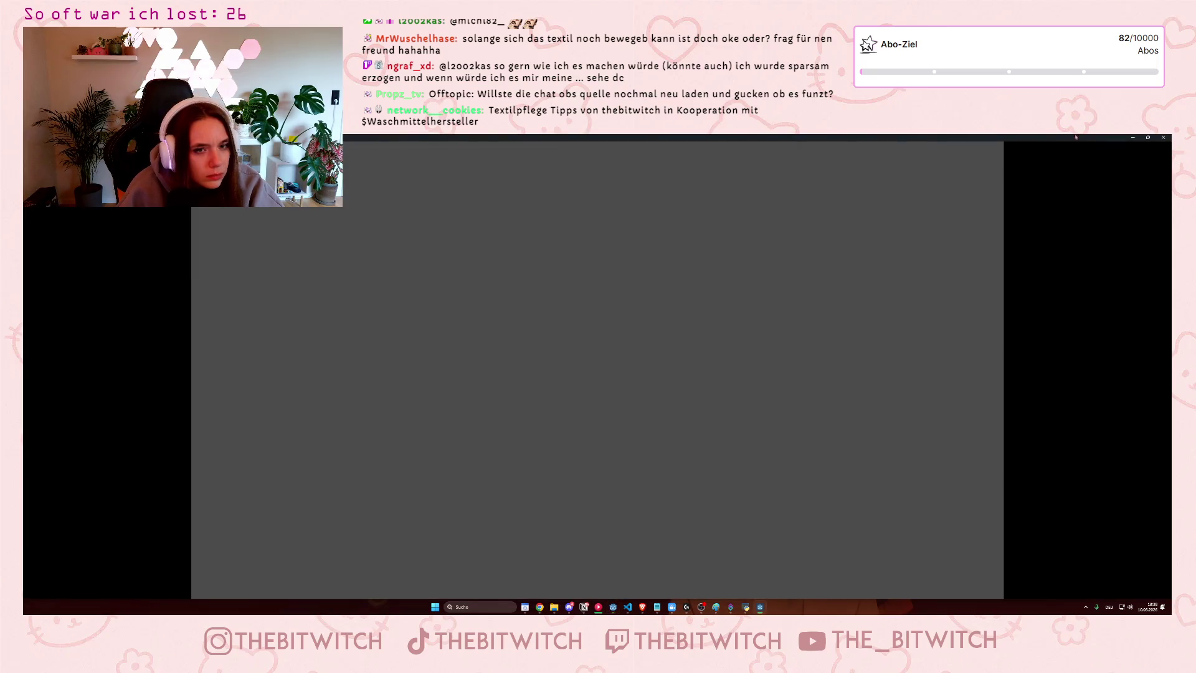
left_click(1163, 137)
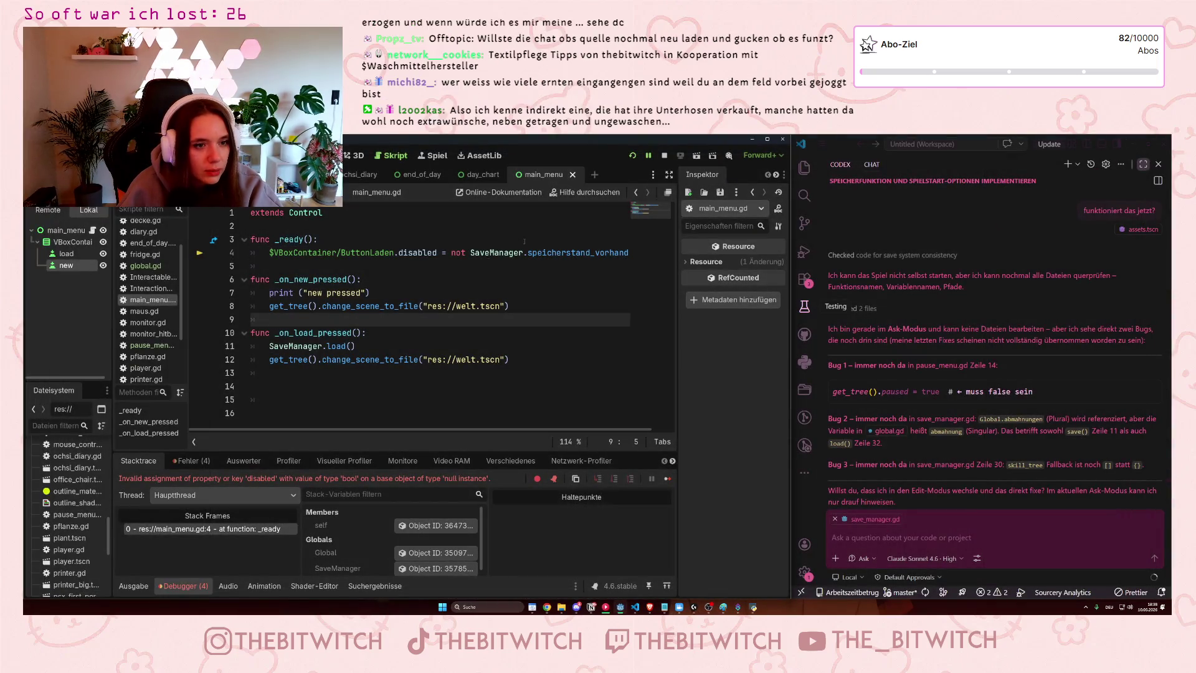
left_click(347, 265)
left_click_drag(394, 252, 341, 252)
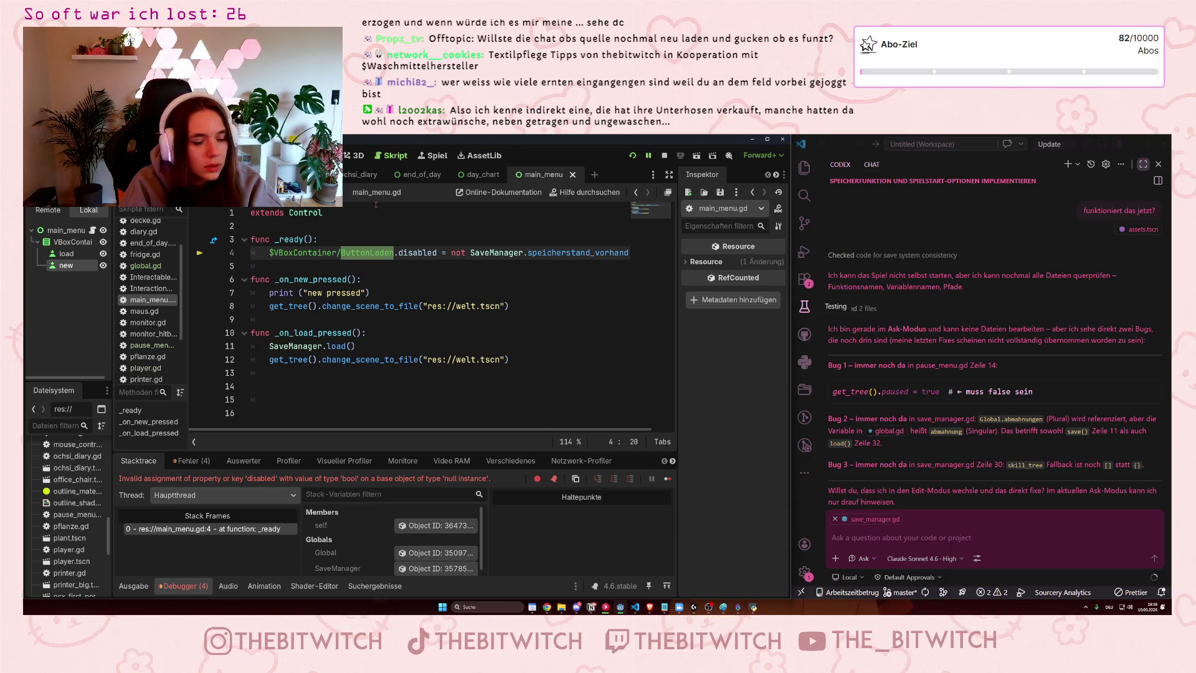
Replace ButtonLaden with load on line 4, save, and rerun the project with F5
type("load")
left_click(390, 283)
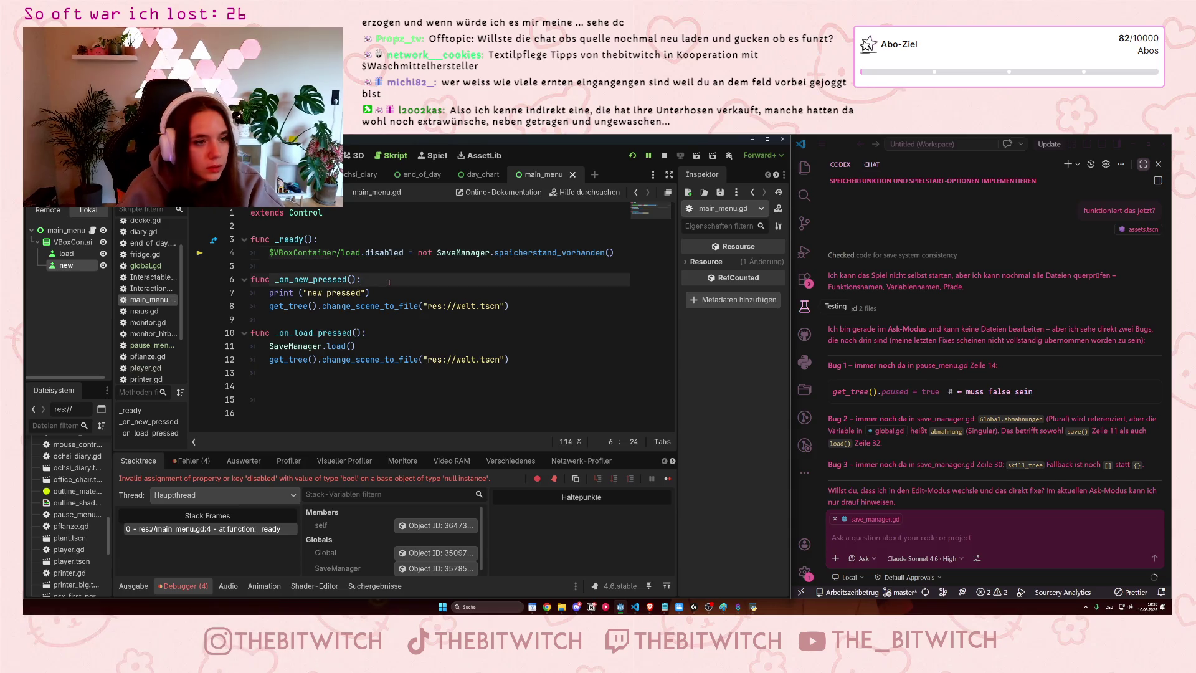
key("ctrl+s")
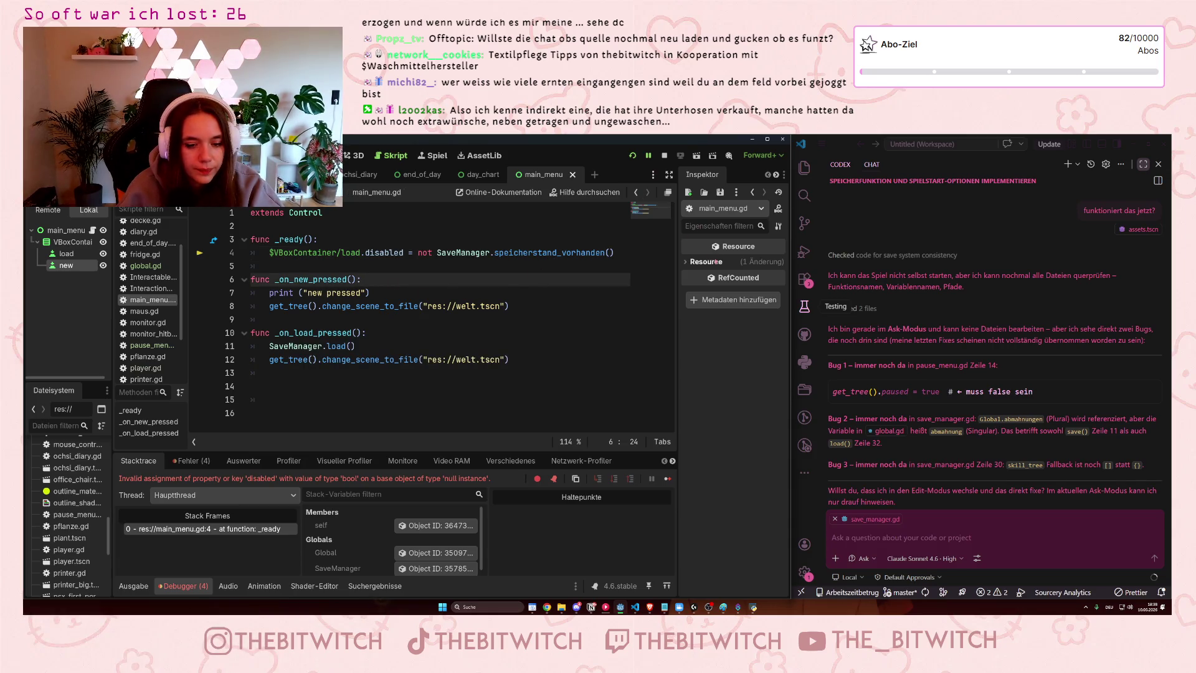
key("F5")
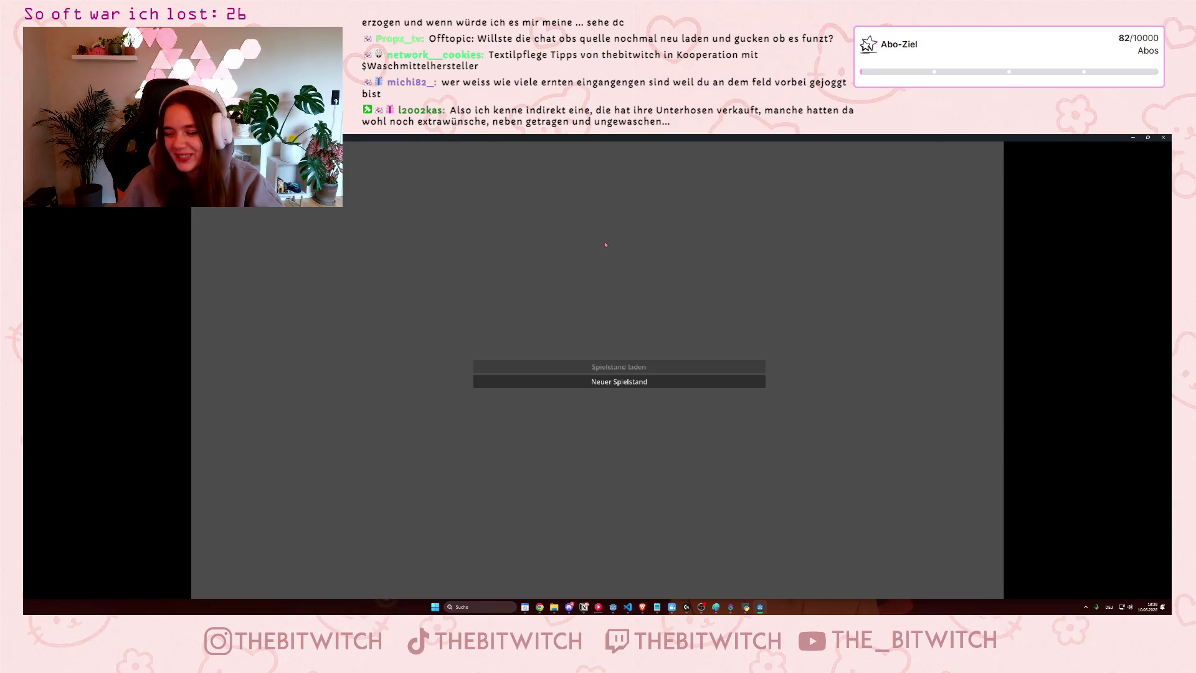
left_click_drag(748, 171, 869, 174)
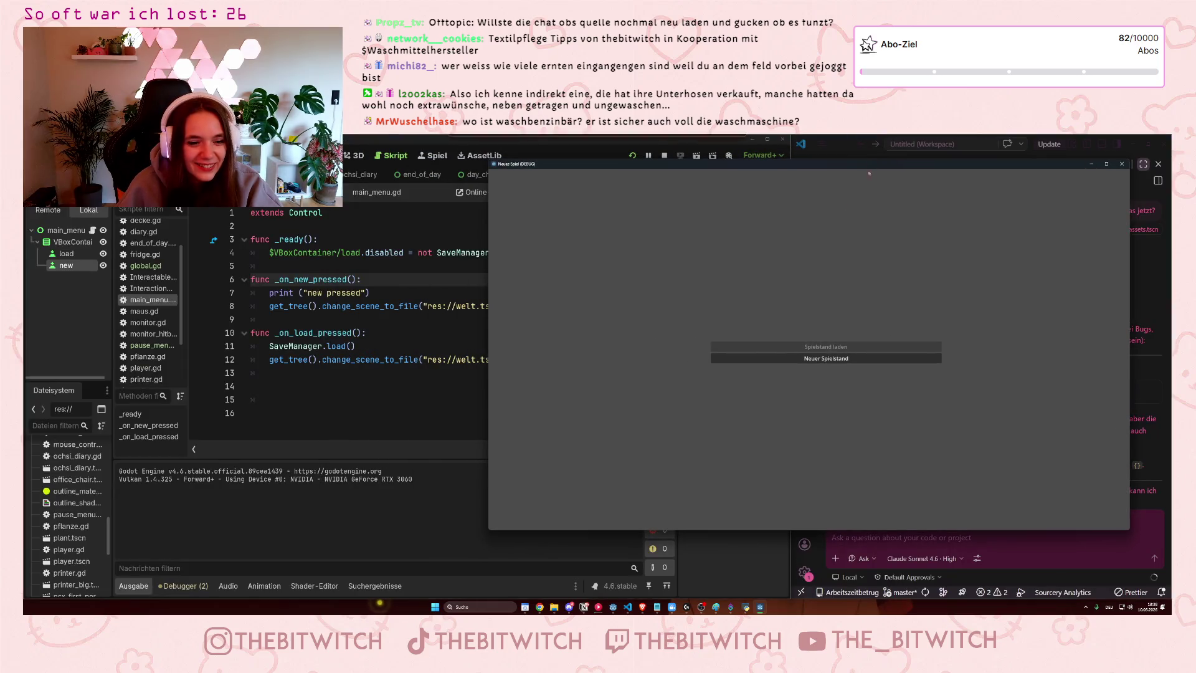
left_click(793, 359)
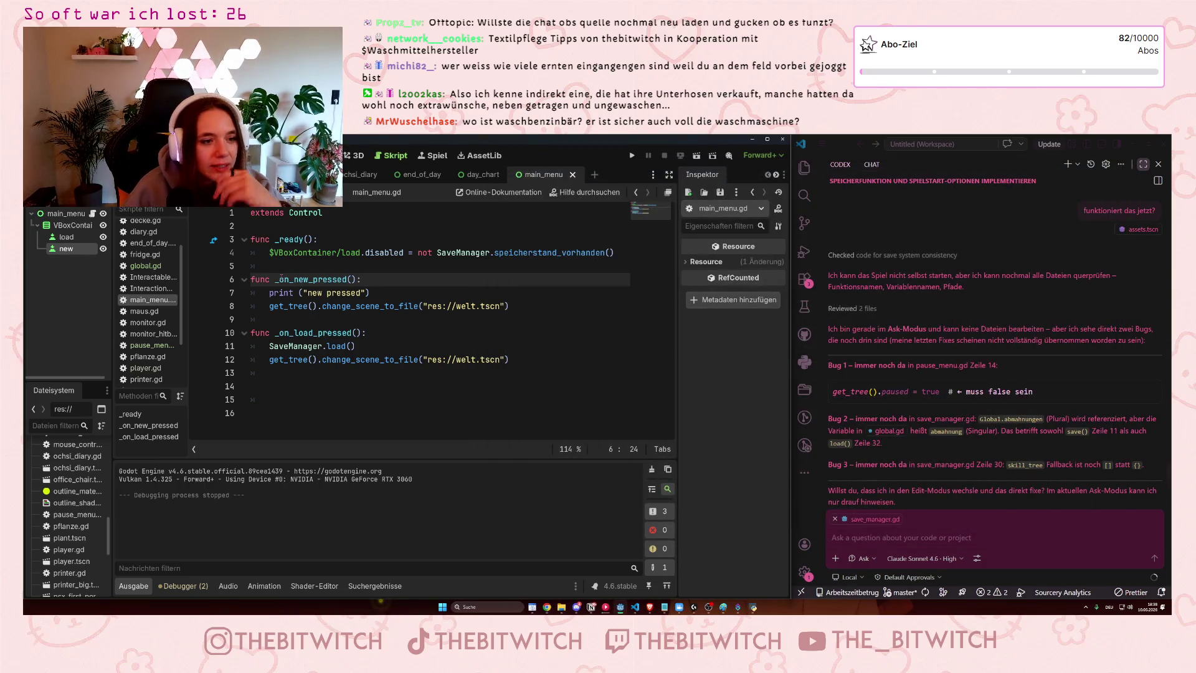
left_click(356, 279)
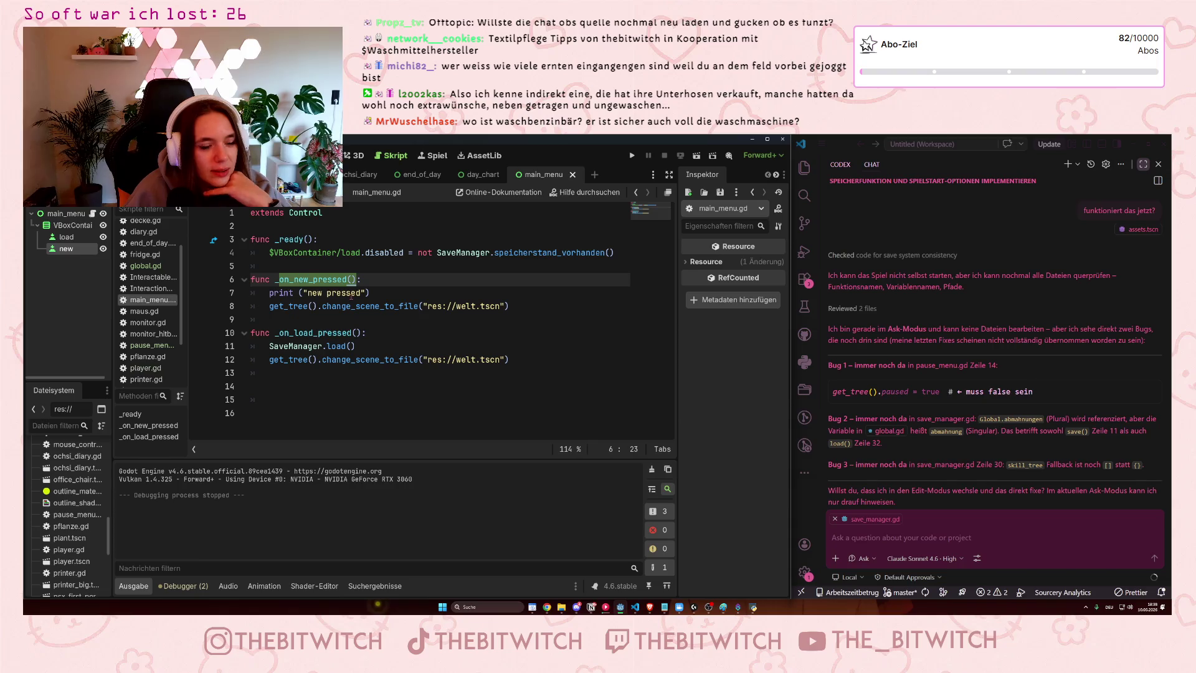
left_click(272, 292)
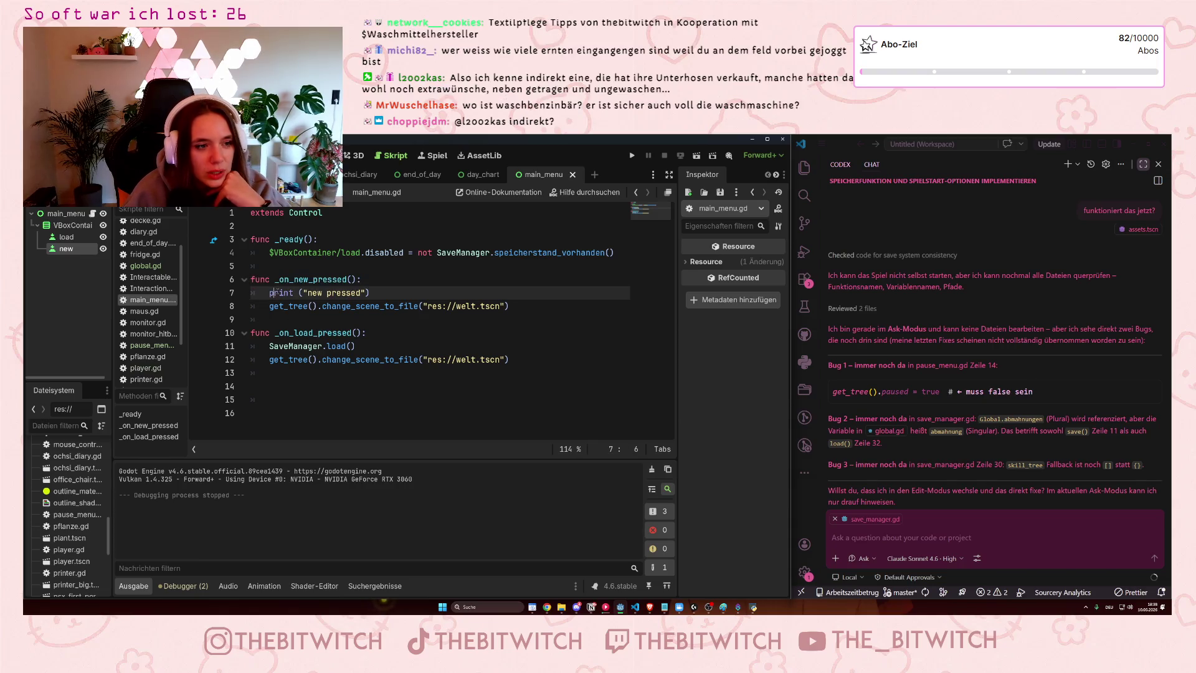
left_click_drag(275, 280, 367, 280)
left_click(396, 306)
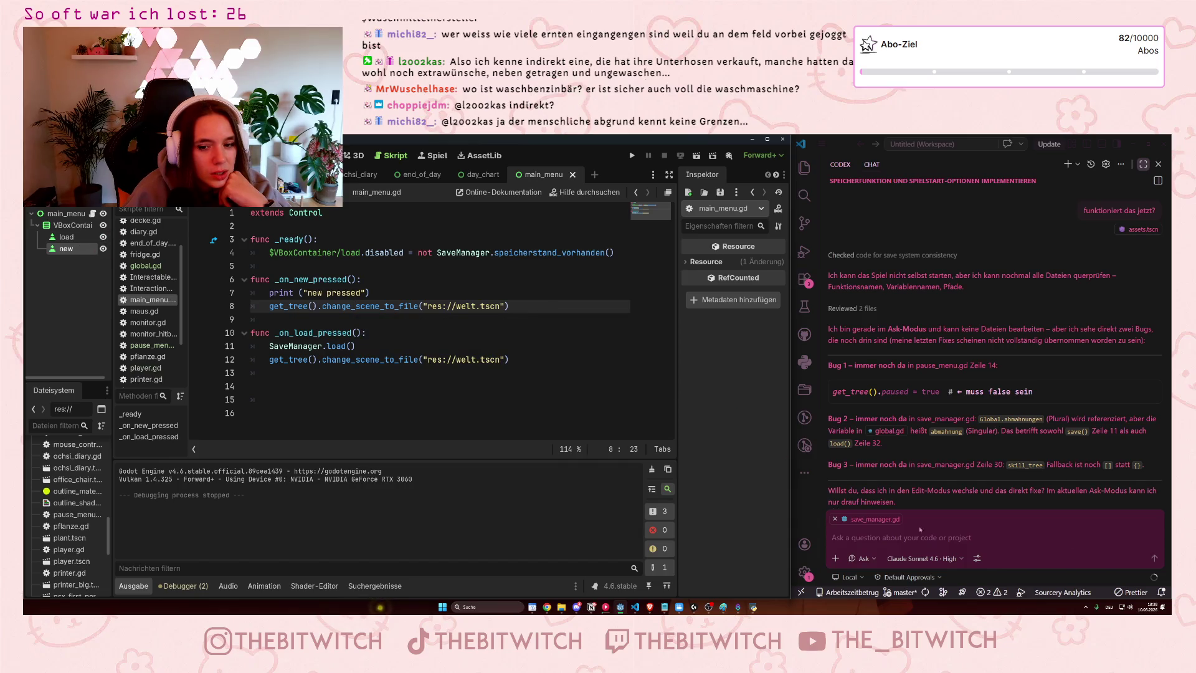
scroll(1000, 487, "down", 6)
scroll(1000, 486, "down", 3)
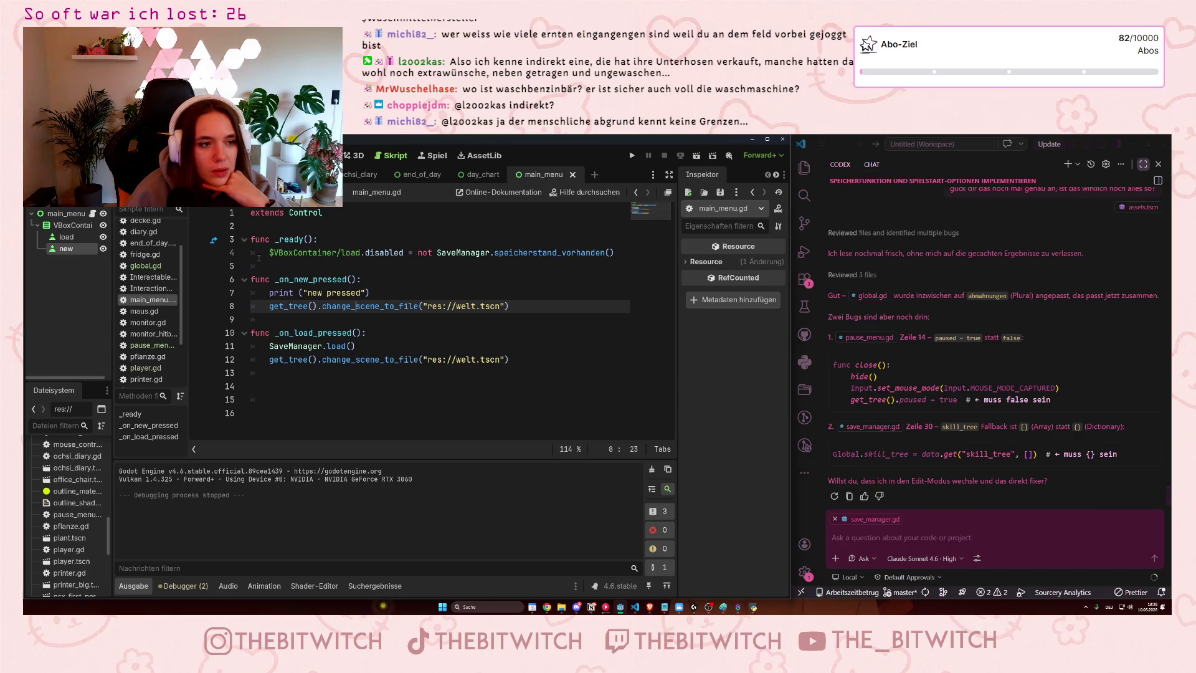
left_click(360, 279)
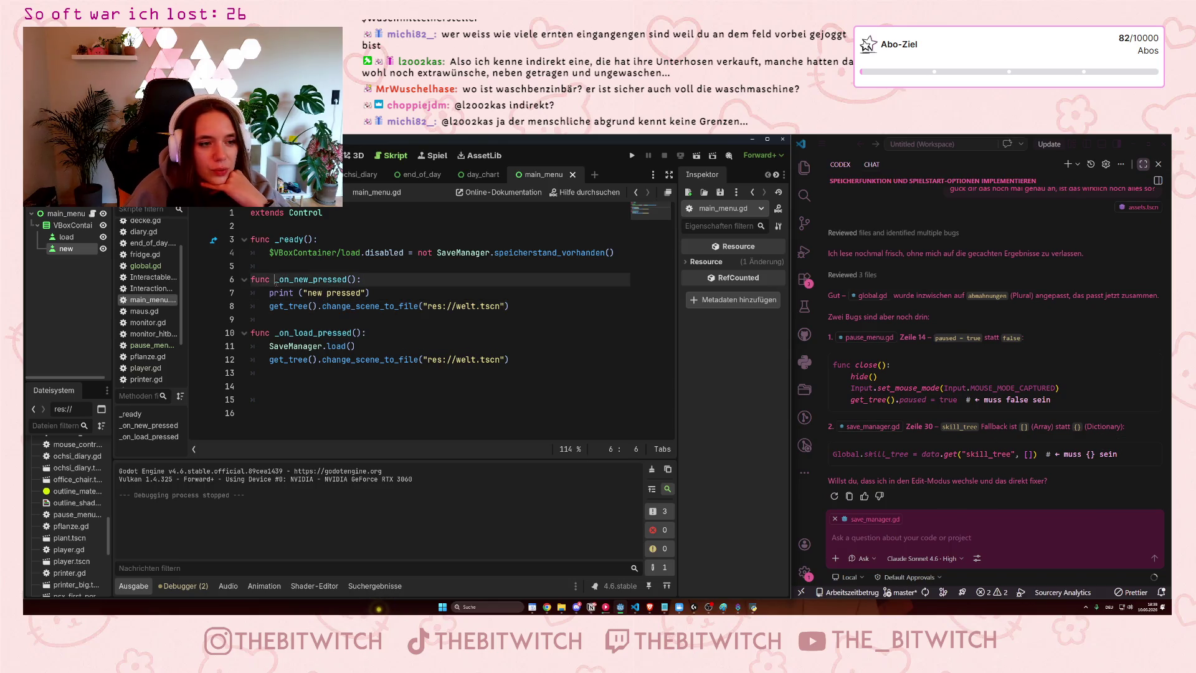
left_click_drag(267, 279, 354, 279)
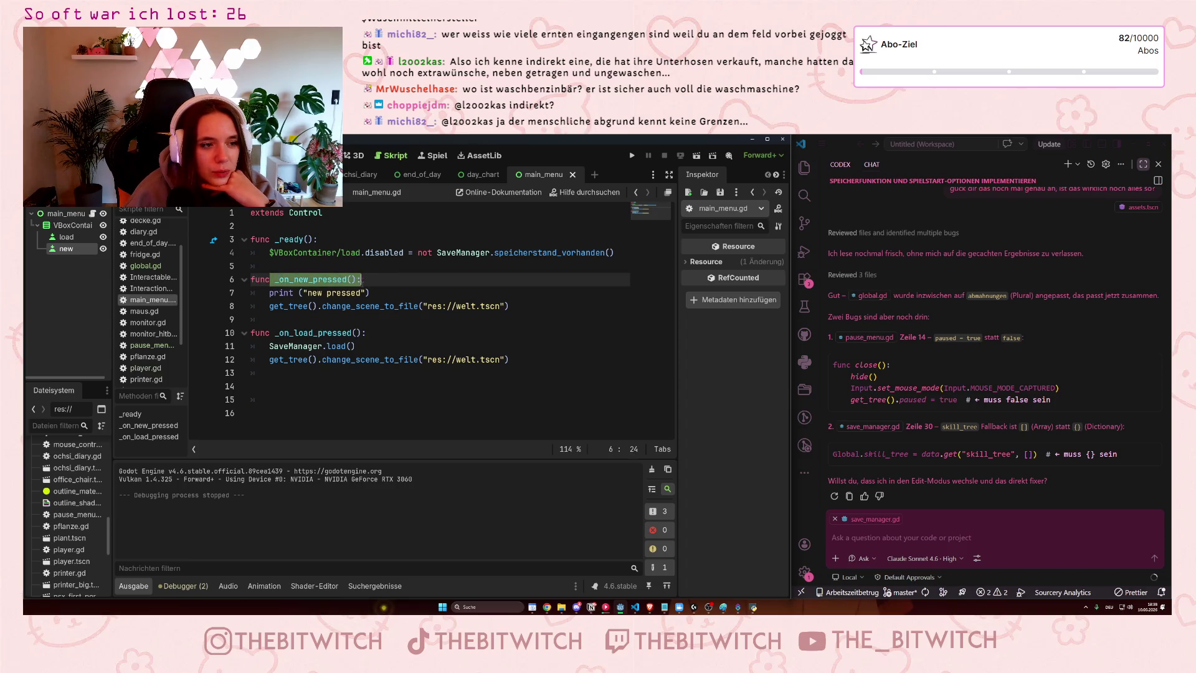
left_click(386, 288)
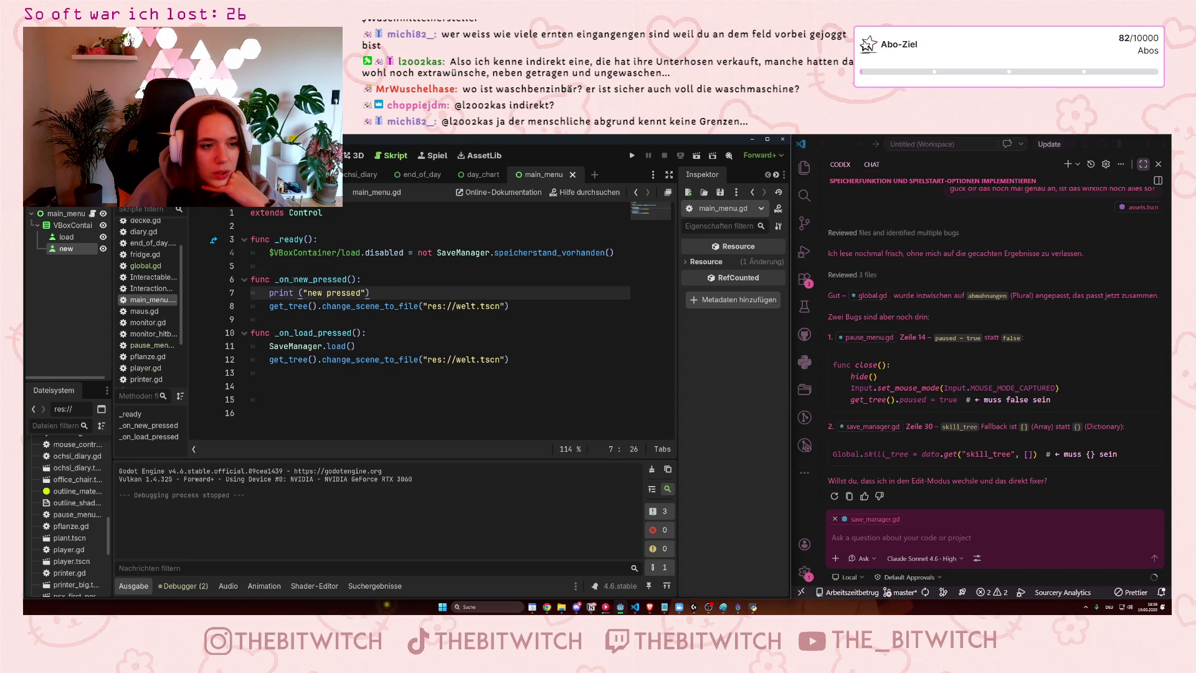
left_click(414, 269)
key("Tab")
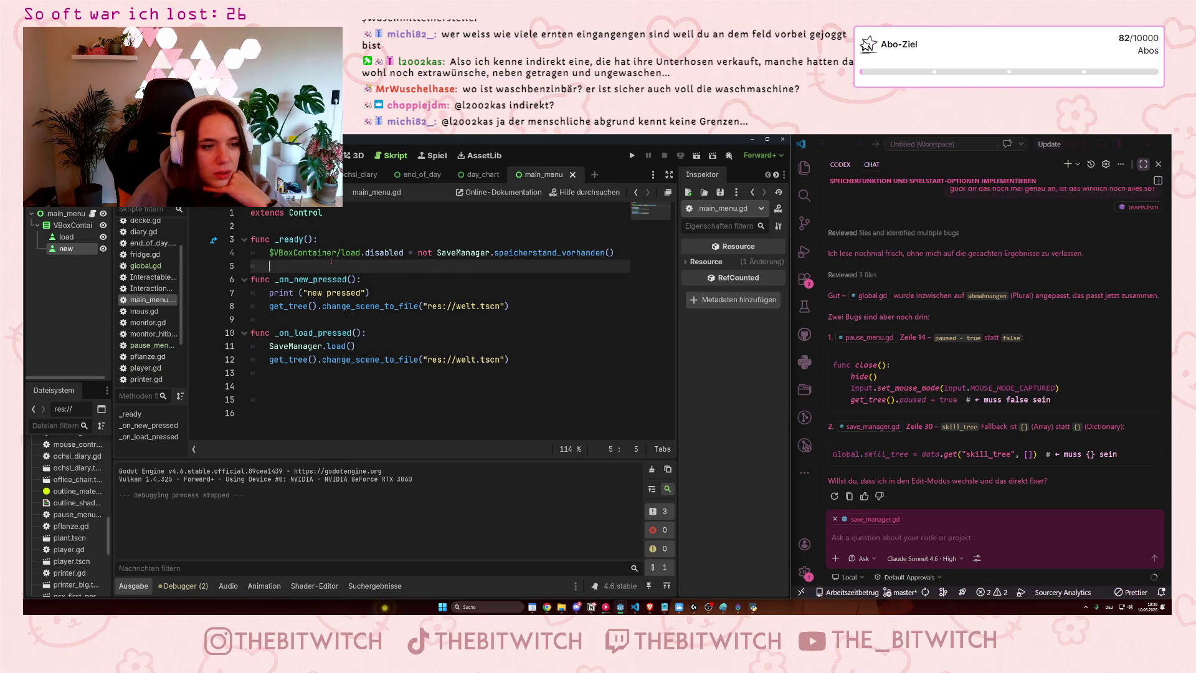
left_click(317, 280)
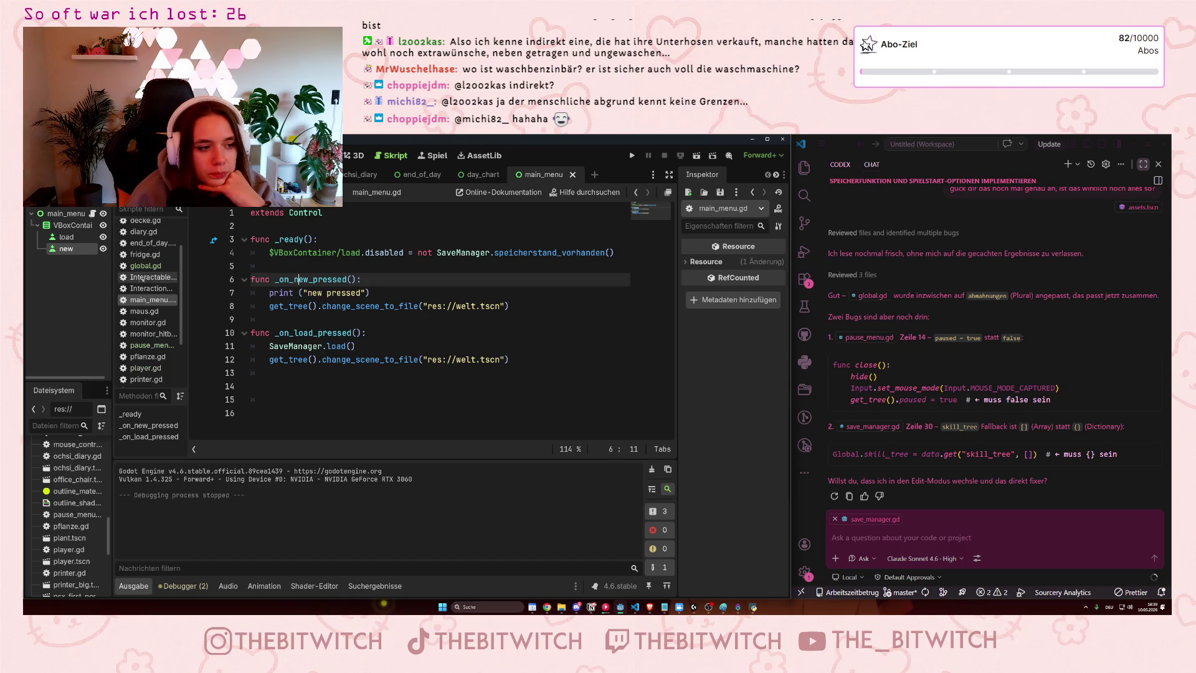
left_click(899, 542)
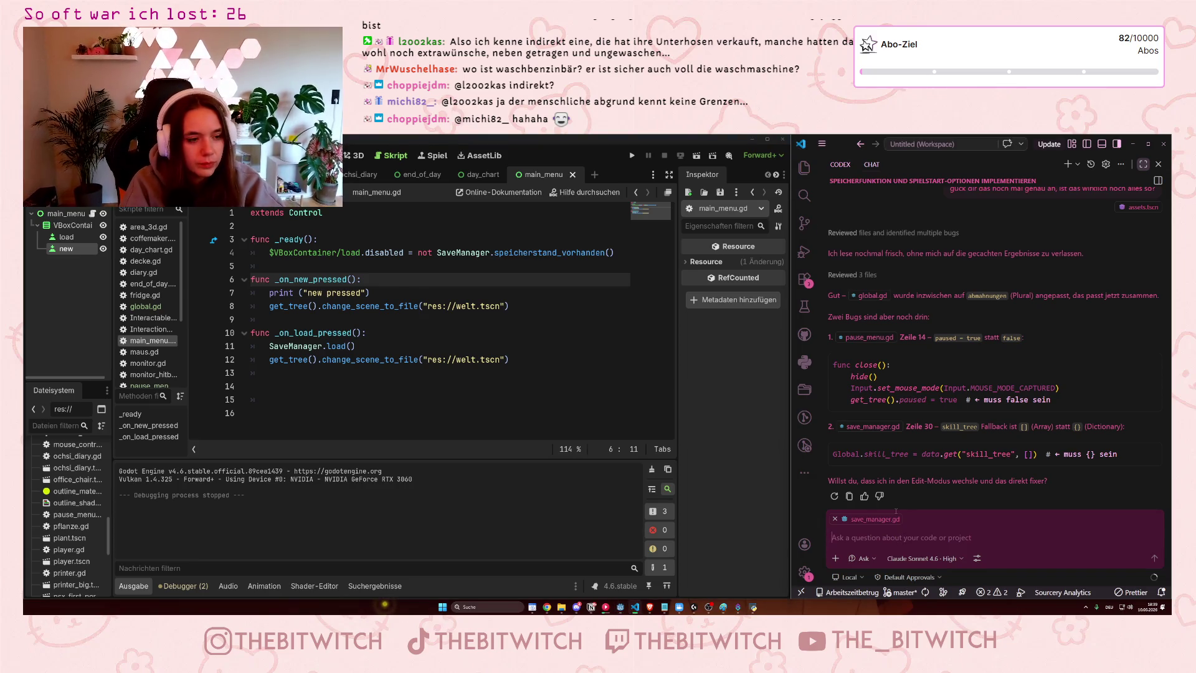
Draft a German chat question asking why main-menu button clicks aren't registering and how to fix it
type("das klicken der buttons wi")
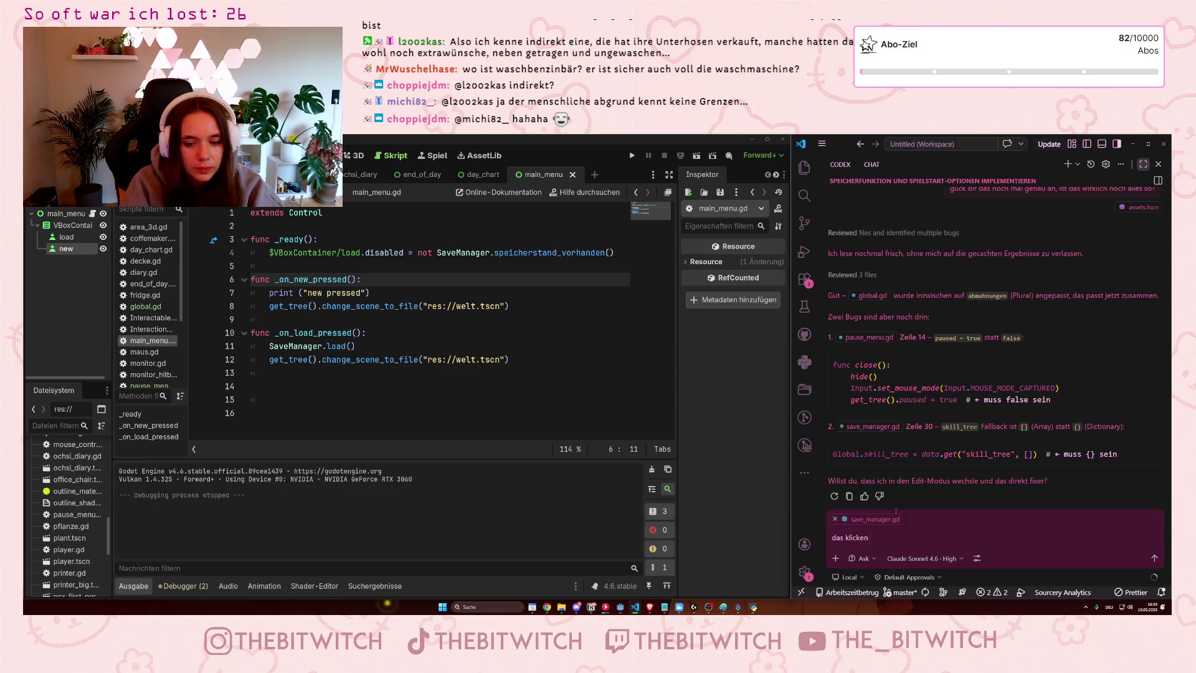
type("rd ")
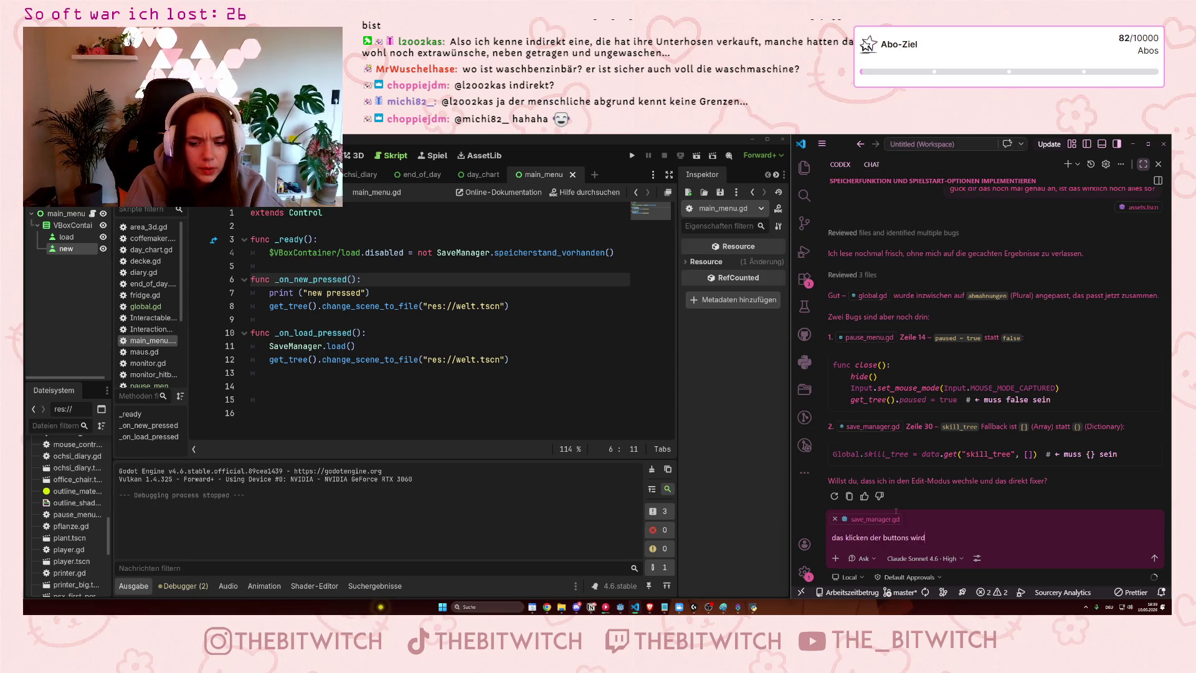
type("im main men")
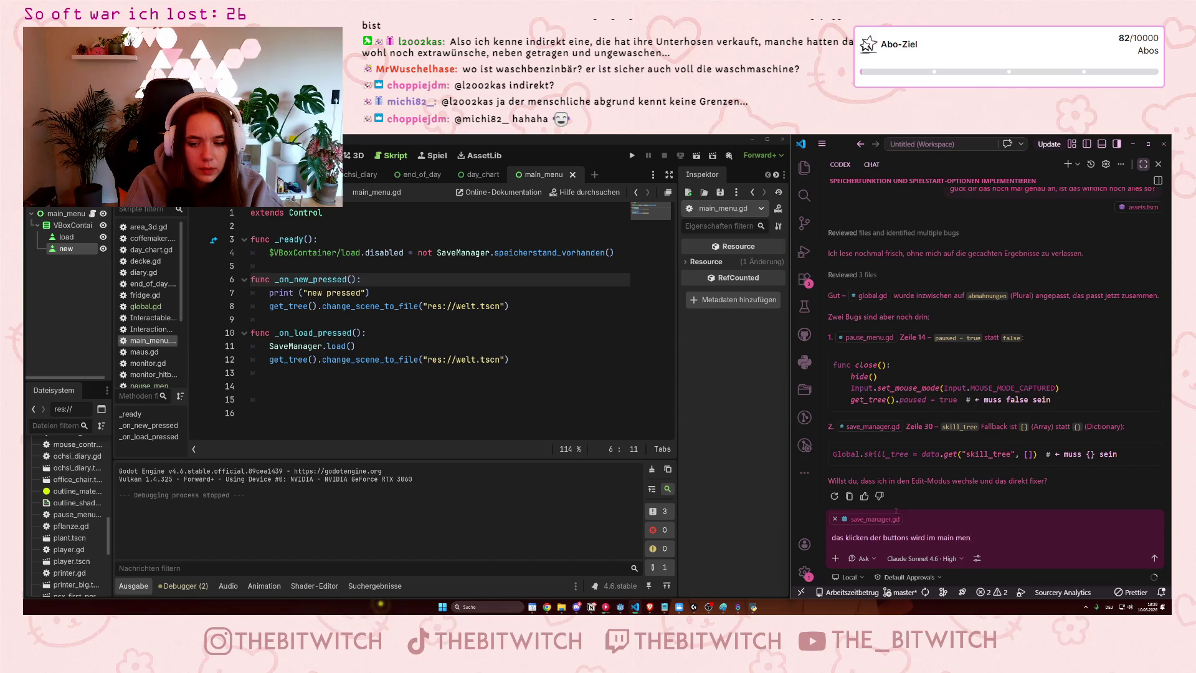
type("u nicht registi")
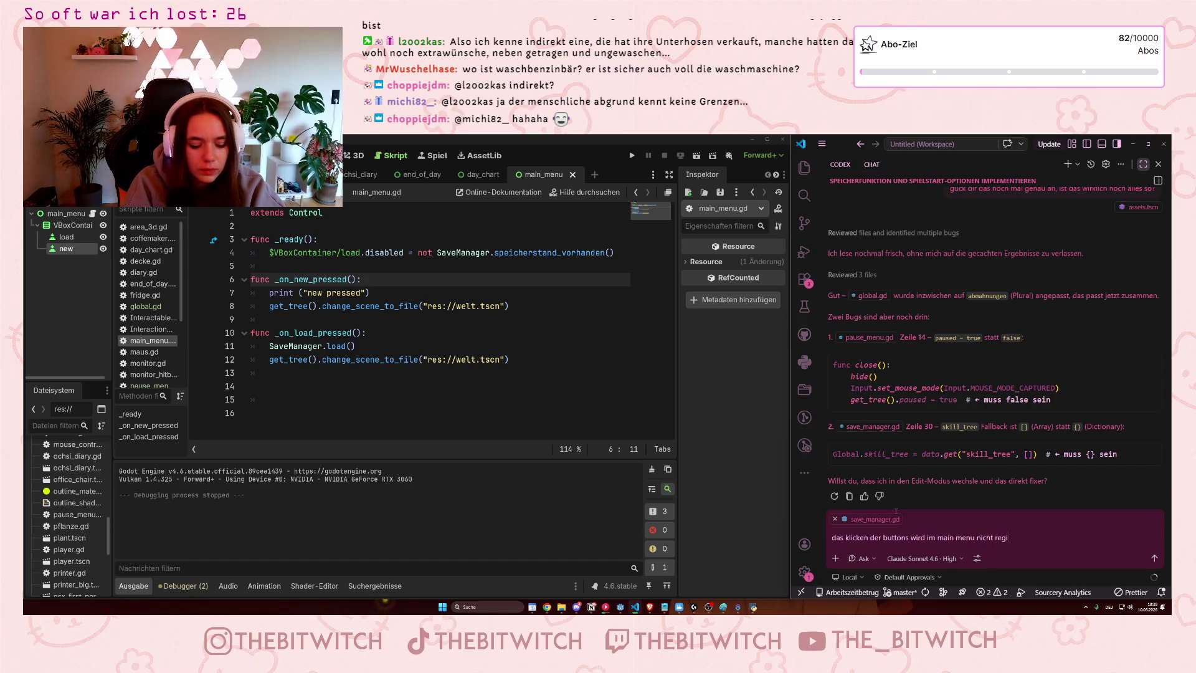
key("BackSpace")
type("riert, wie maa")
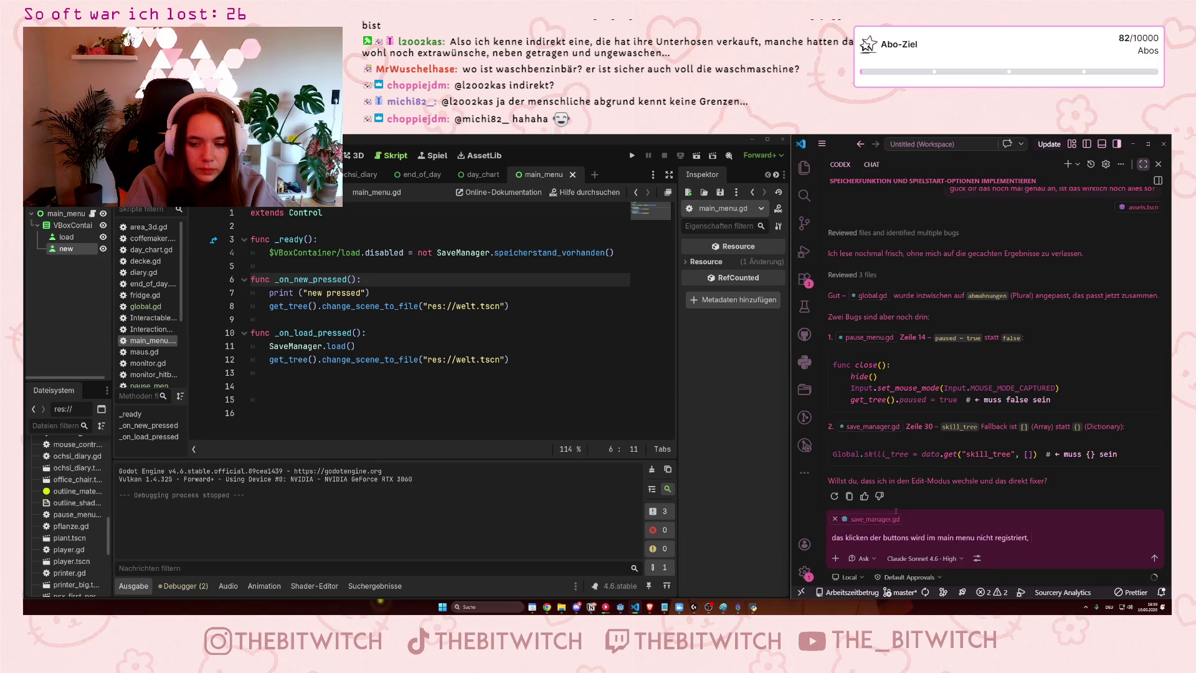
type("cht man das")
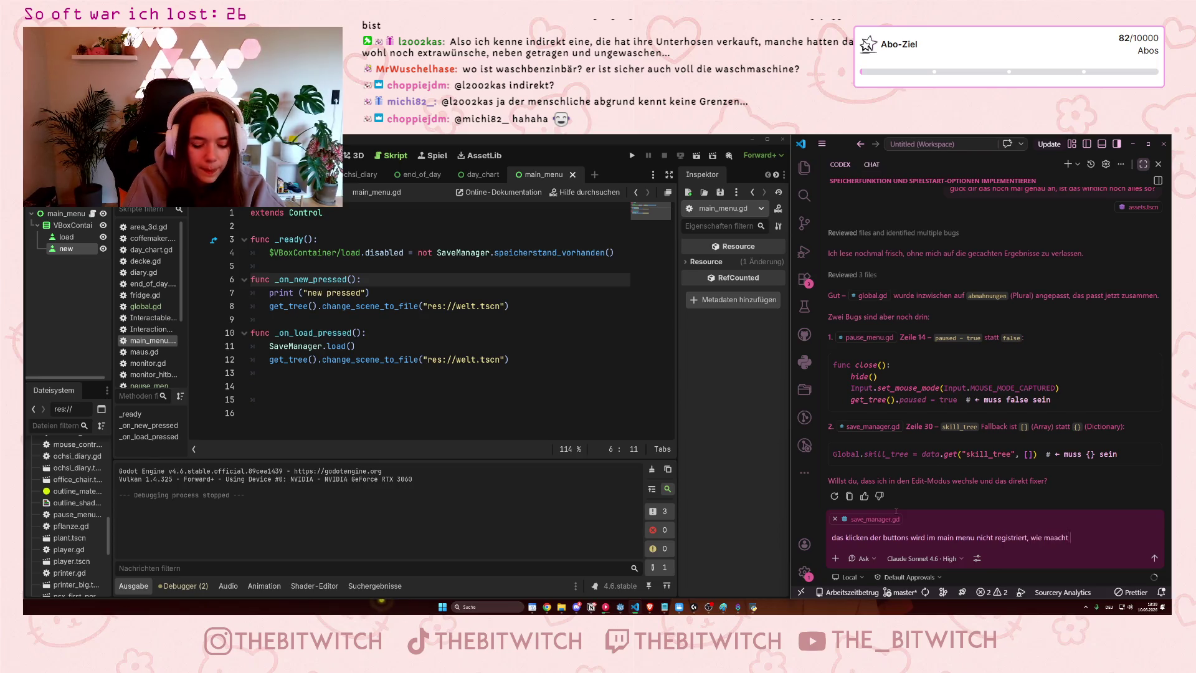
key("Return")
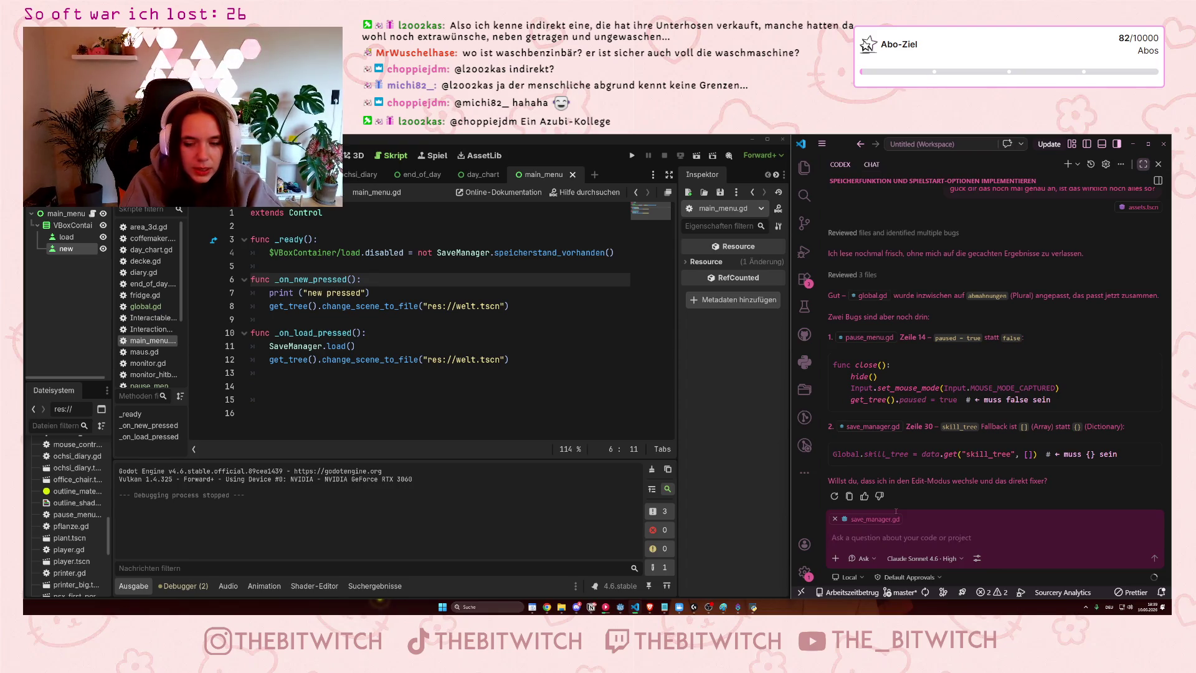
Tell the assistant to remember: teach GDScript like a teacher instead of giving plain code
type("merke dir:")
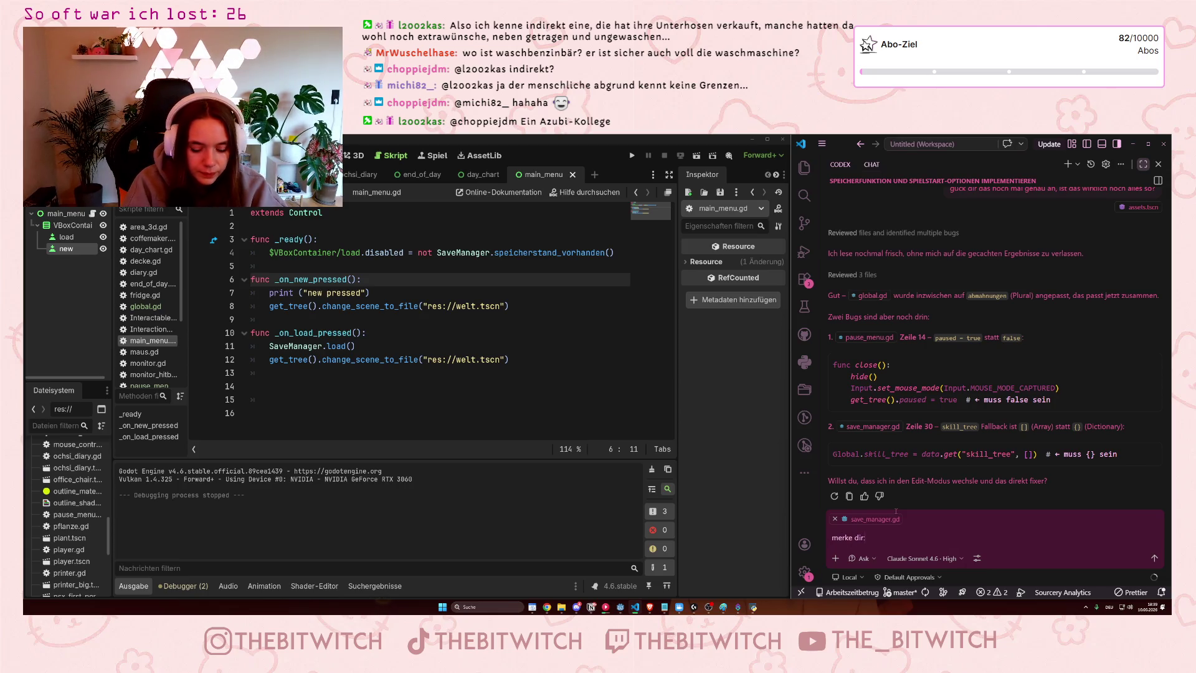
type(" ich möchte")
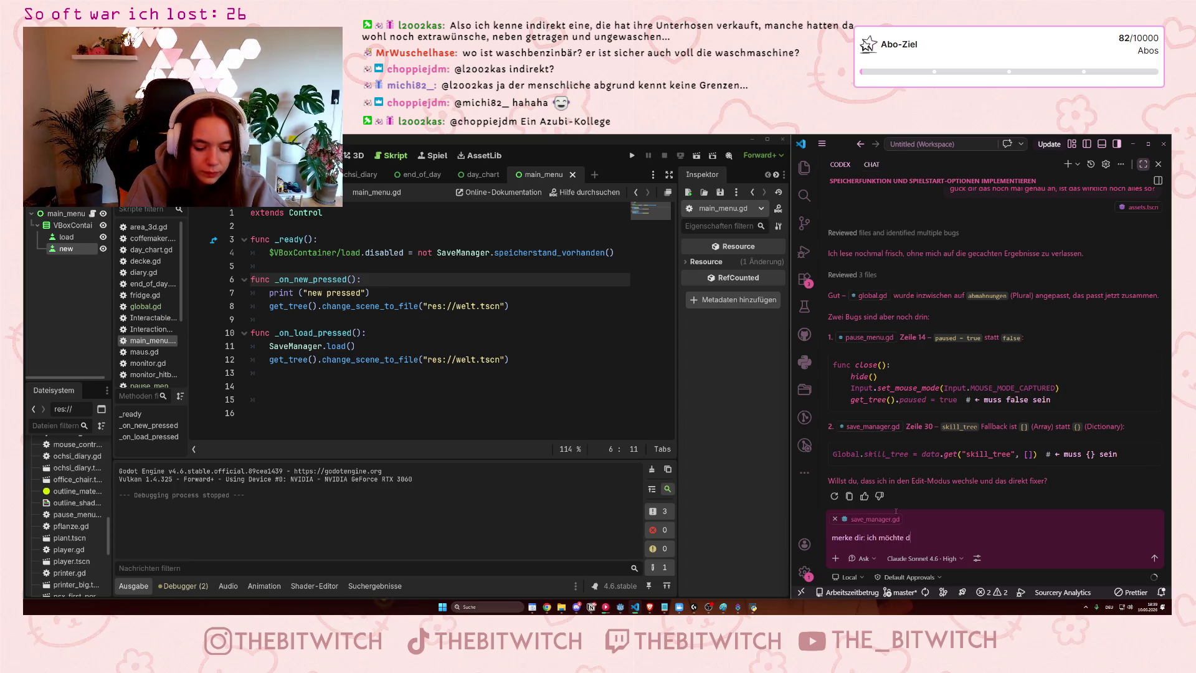
type(" gdscript wirklich lernen, als")
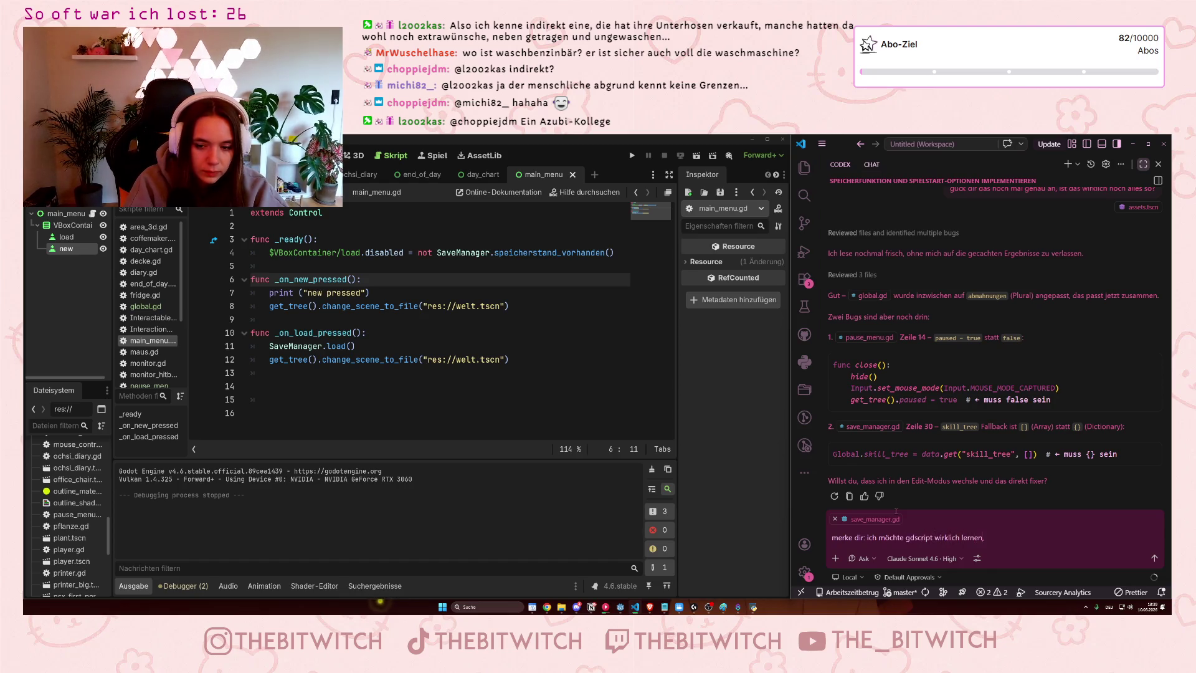
type("o gib mir nicht einfach st")
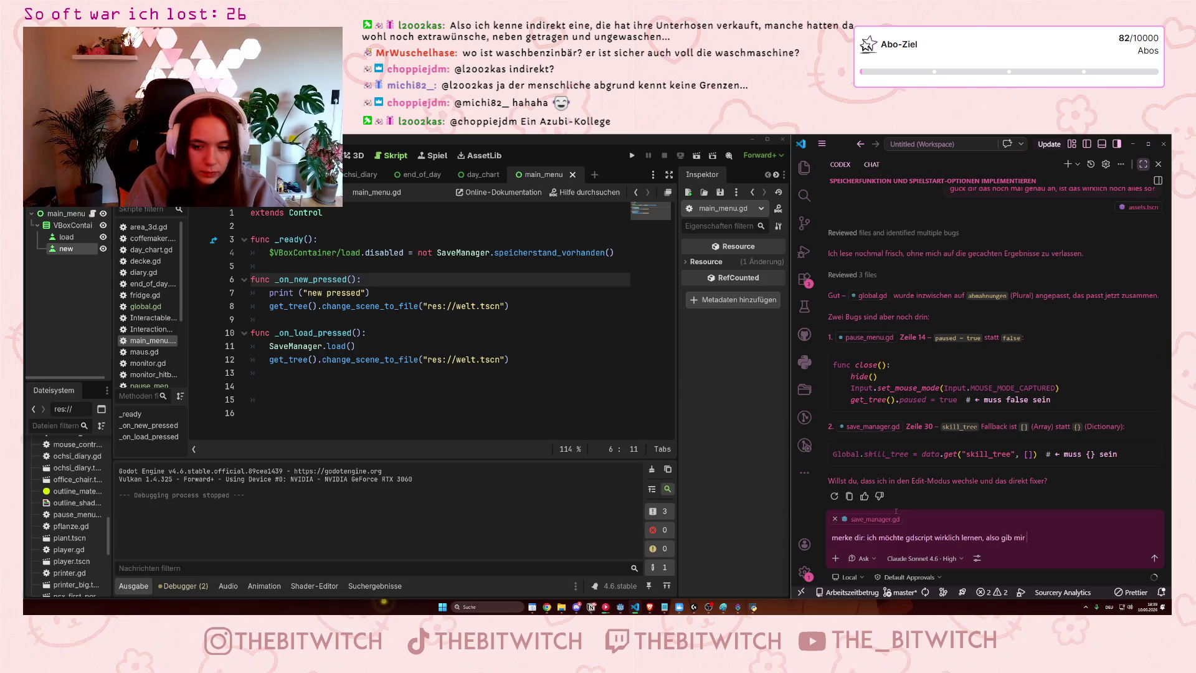
type("umpf code, sondern ")
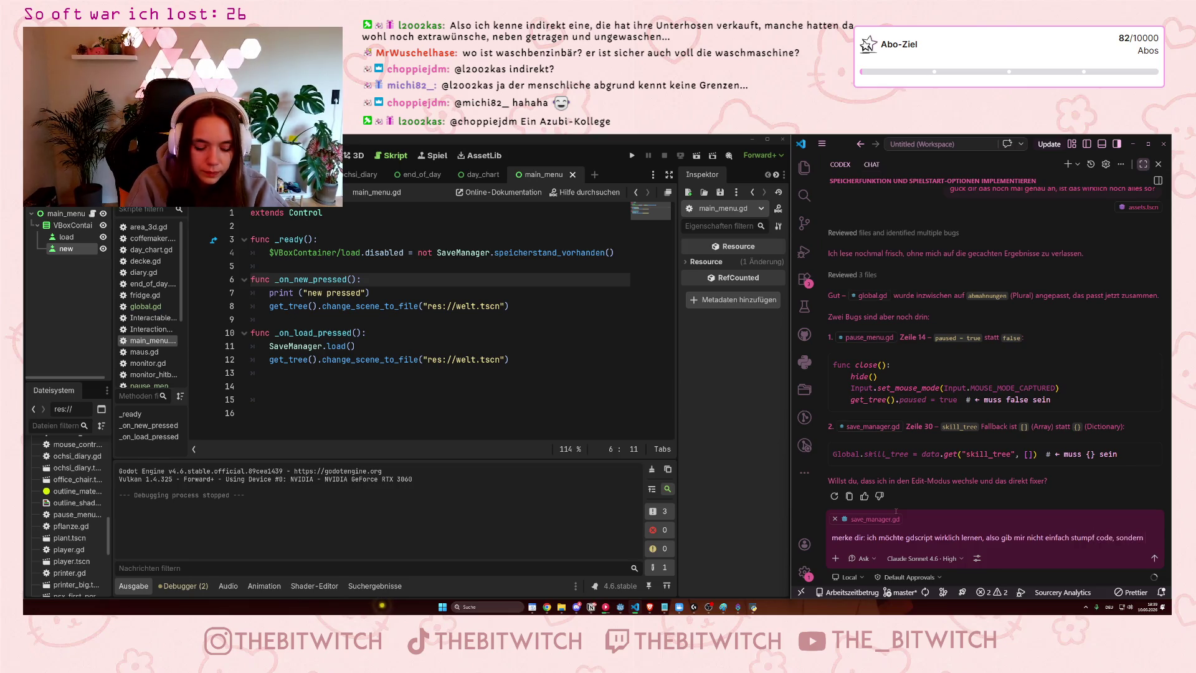
type("tu so, als")
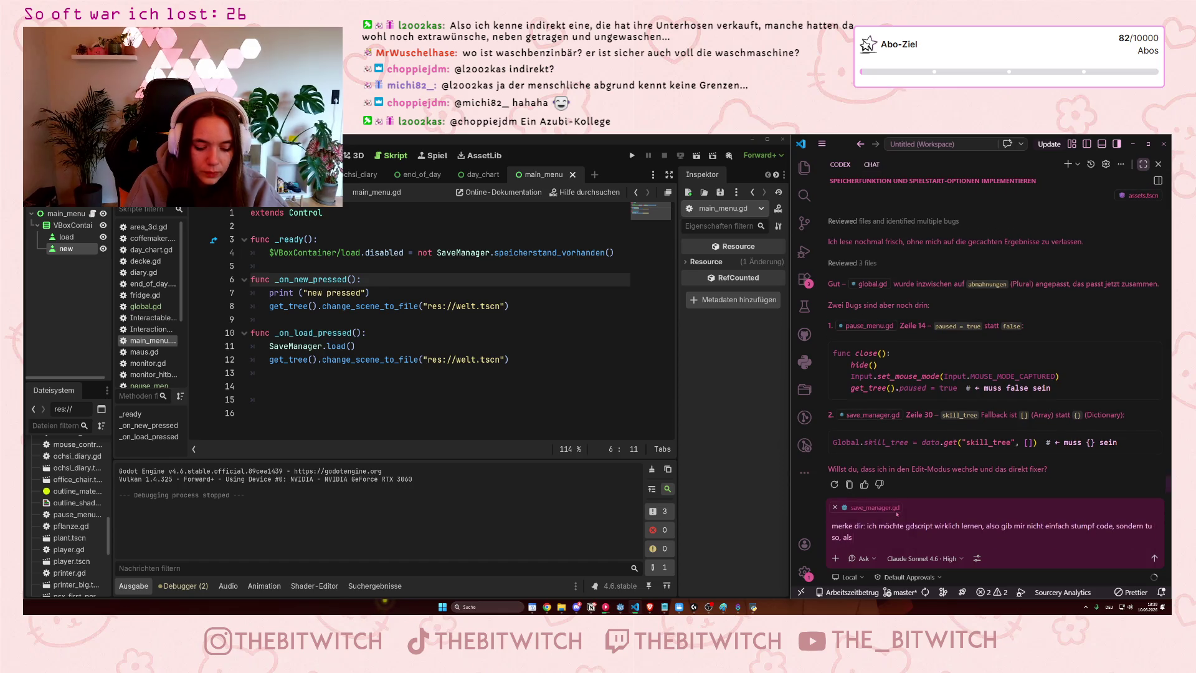
type(" ob du ein lehre")
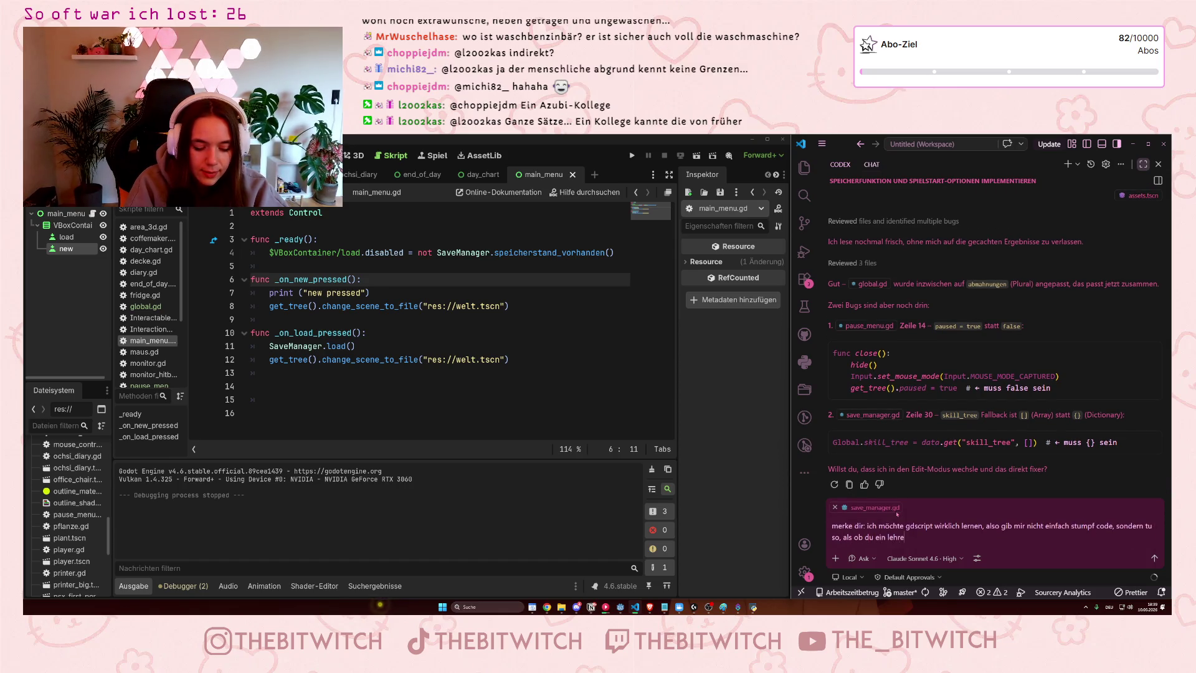
type("r bist, der mir d")
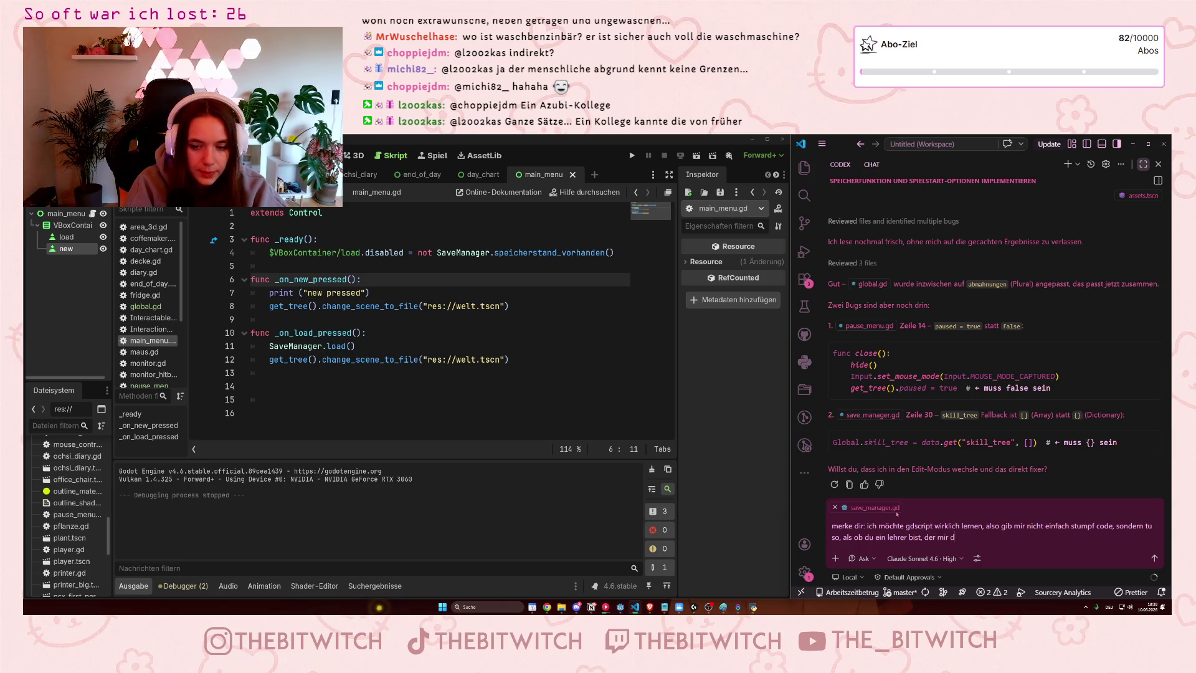
type("as beibringt")
key("Return")
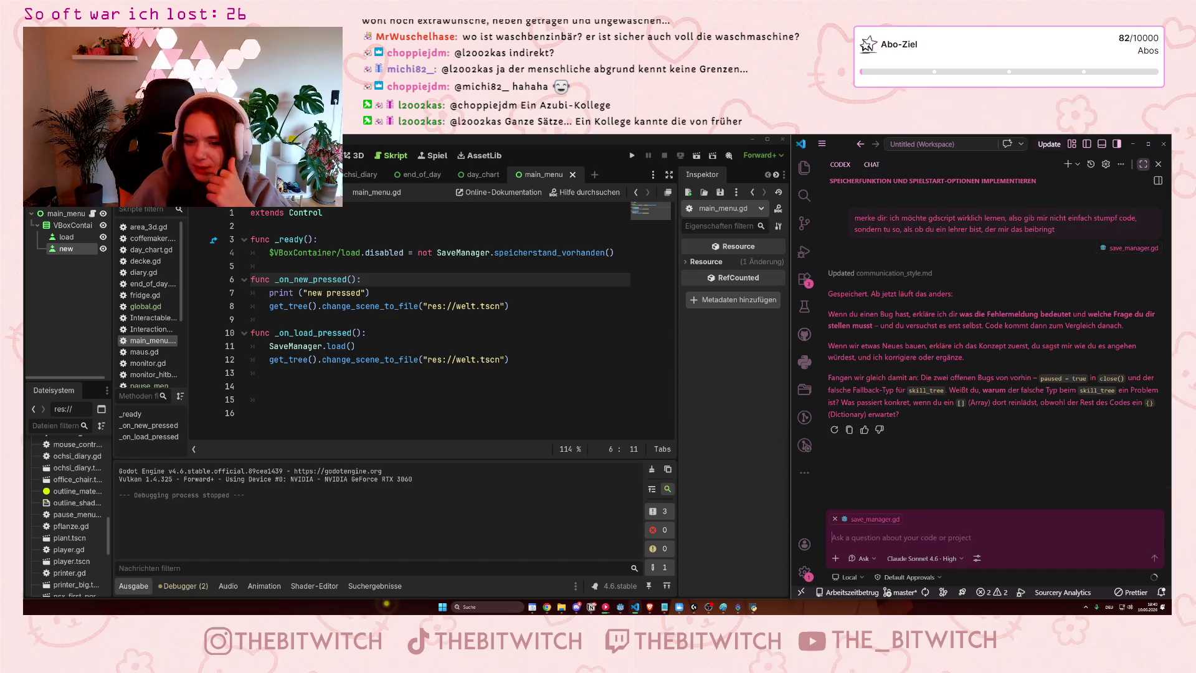
Ask the AI chat why main-menu button clicks aren't registered, then return to the script's end
type("das klicken der buttons wird im main menu nicht registriert, wie maacht man das")
key("Return")
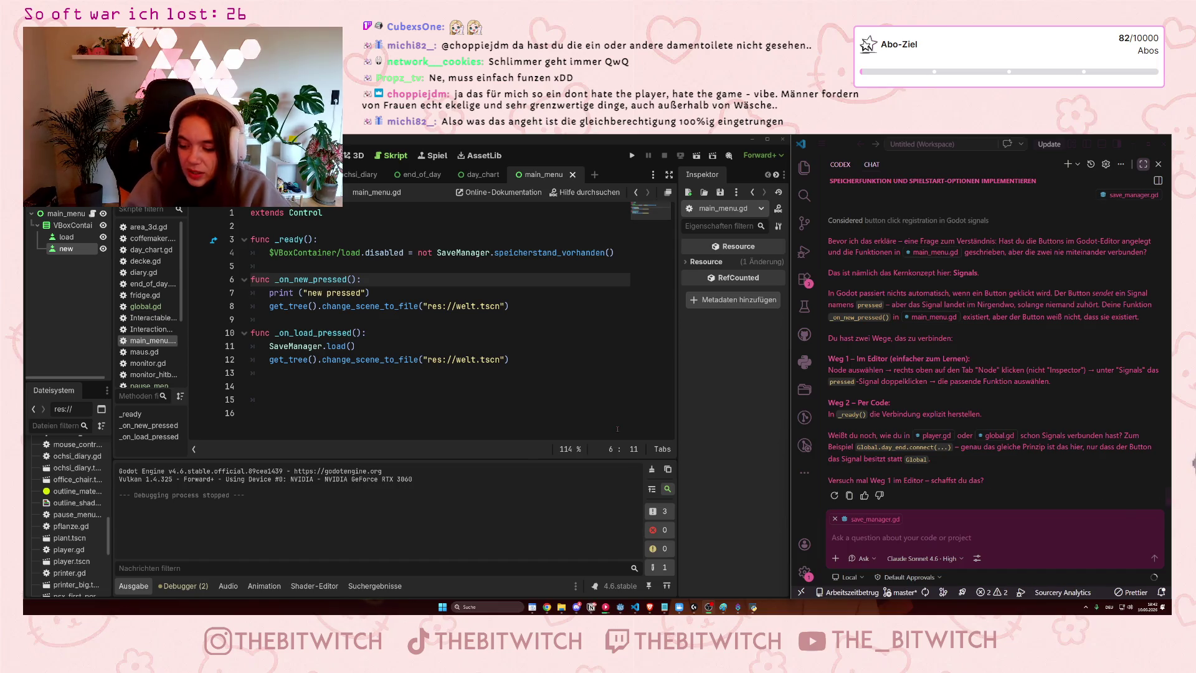
left_click(455, 374)
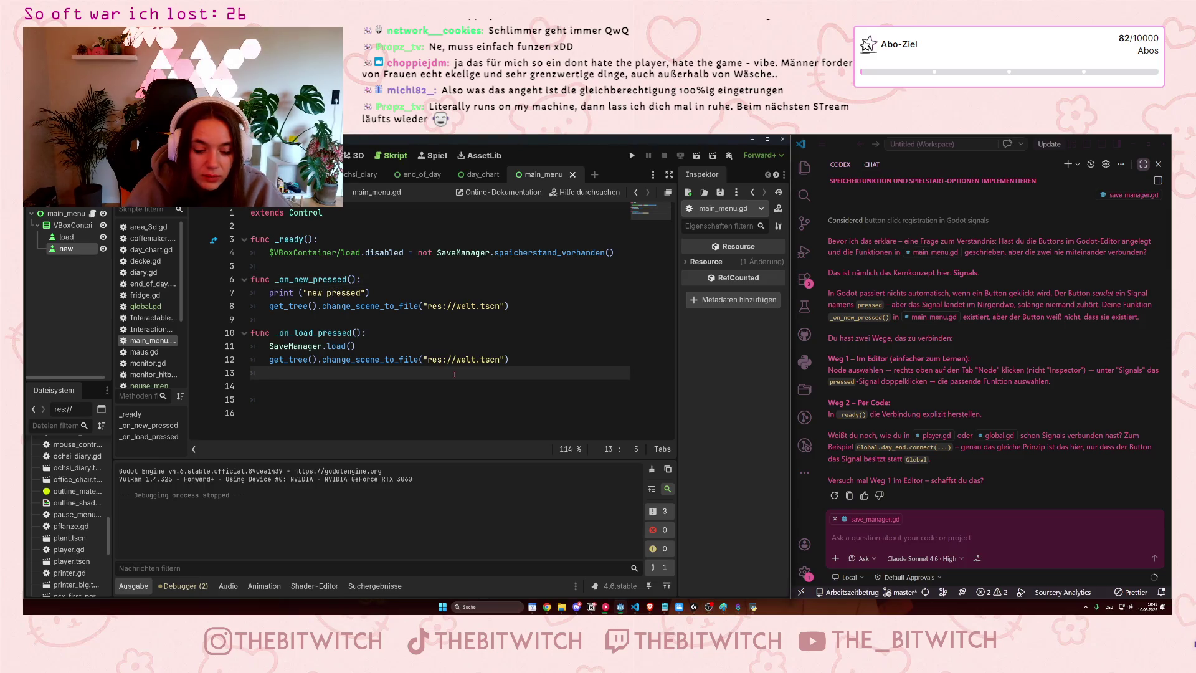